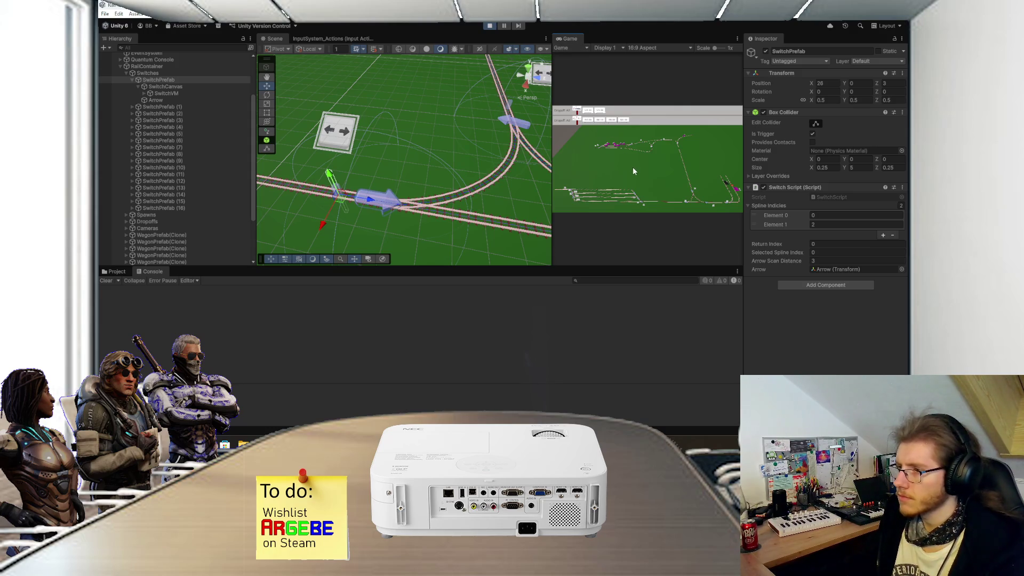
- Toggle the junction switch twice in the Game view during play
scroll(634, 171, up, 5)
click(589, 183)
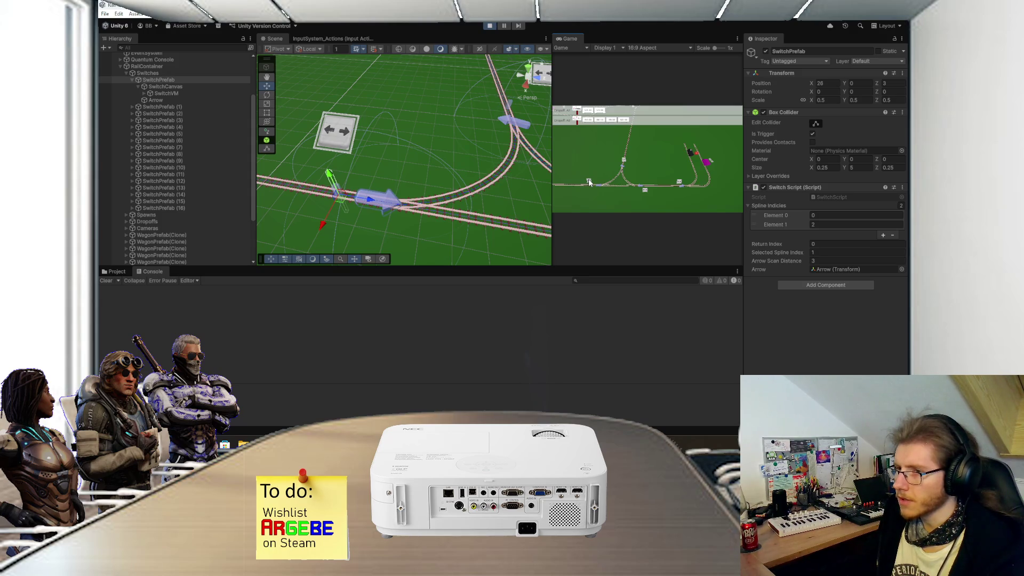
click(588, 182)
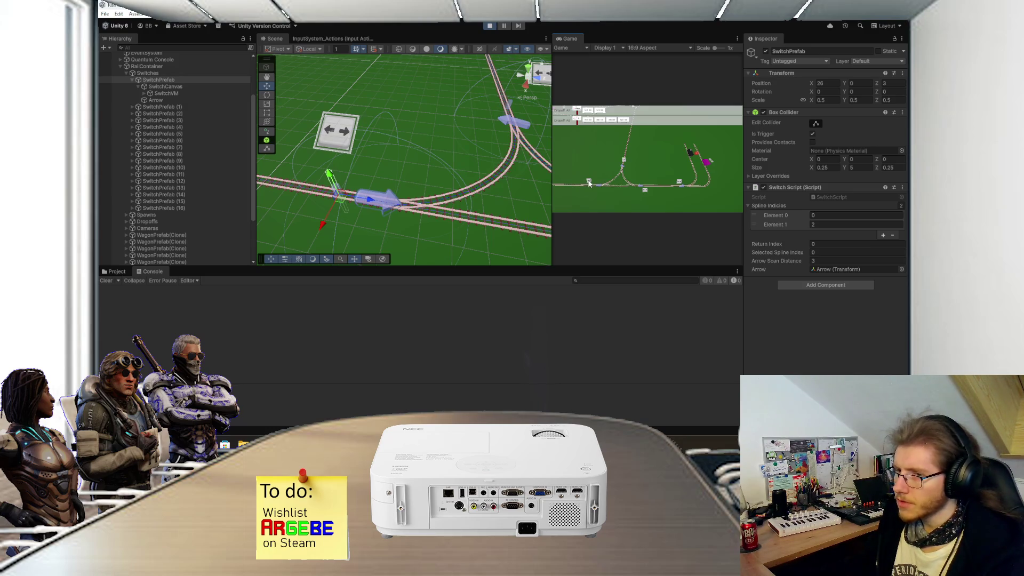
- Inspect the Arrow object of SwitchPrefab (1), then stop play mode
click(168, 107)
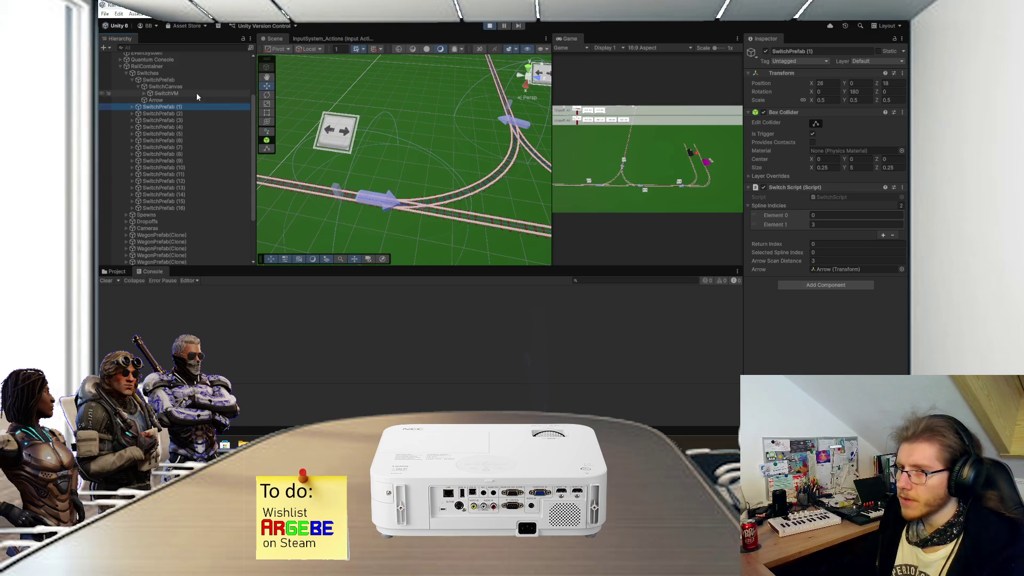
click(184, 99)
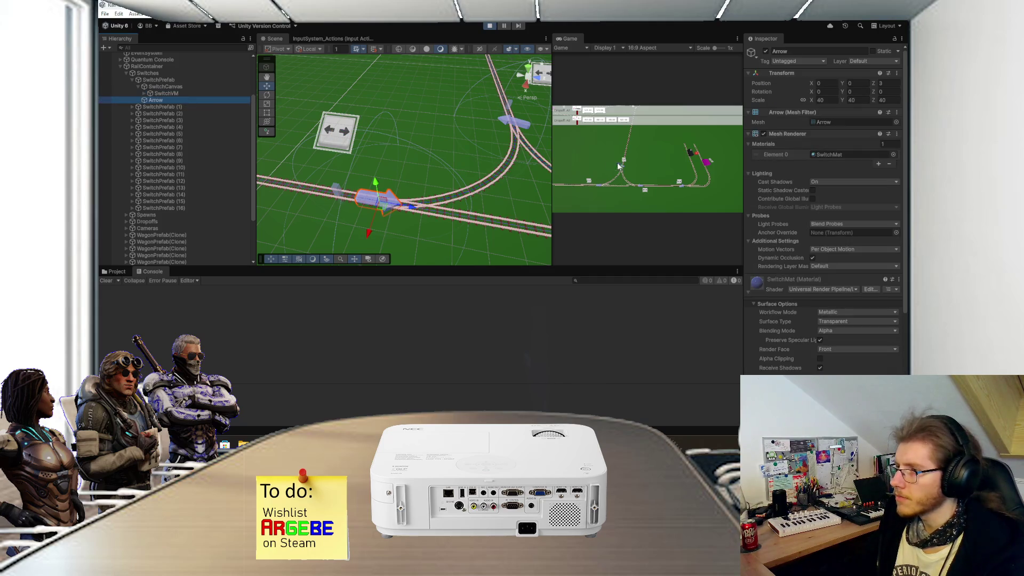
click(590, 182)
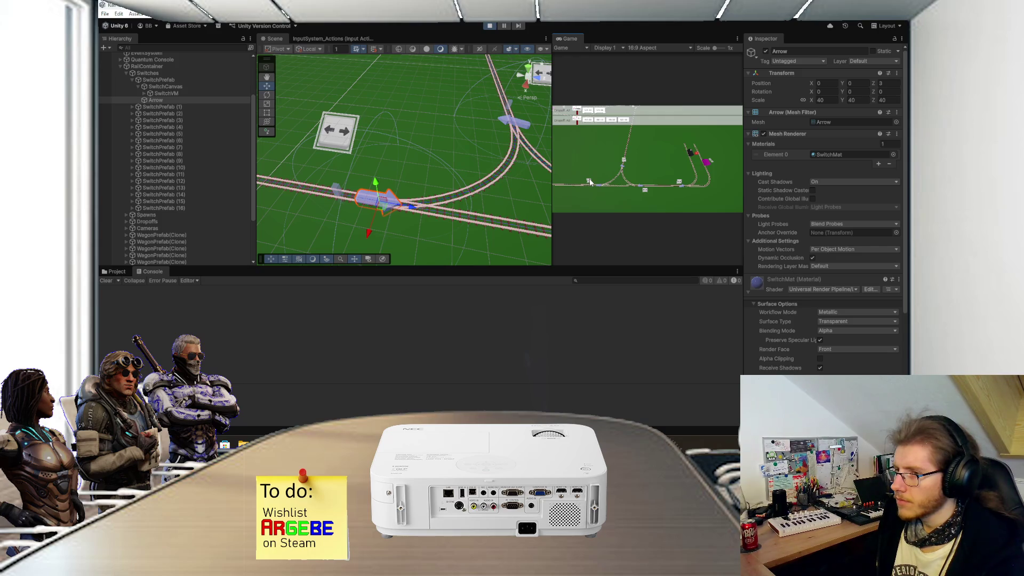
click(490, 26)
key(alt+Tab)
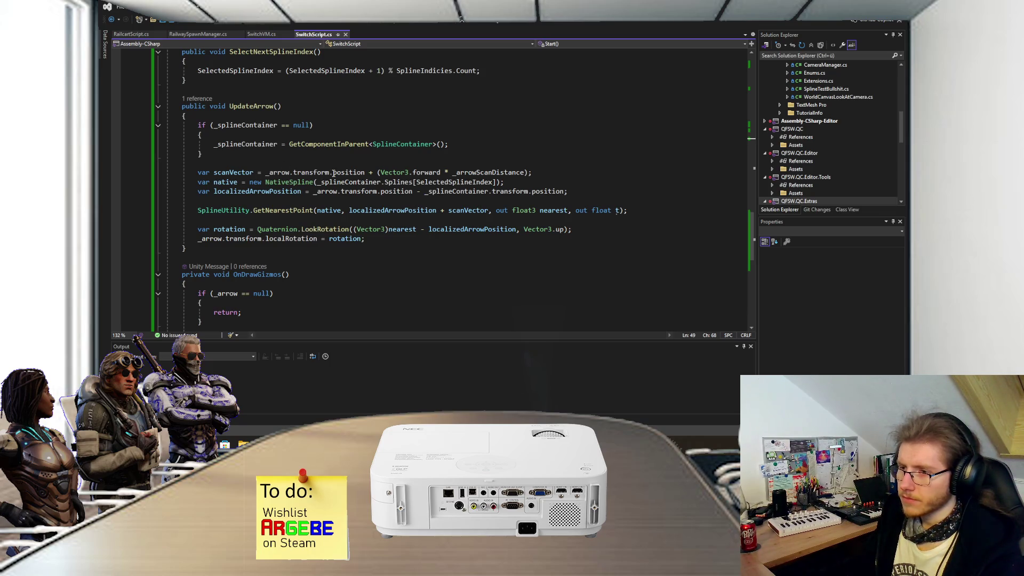
click(634, 210)
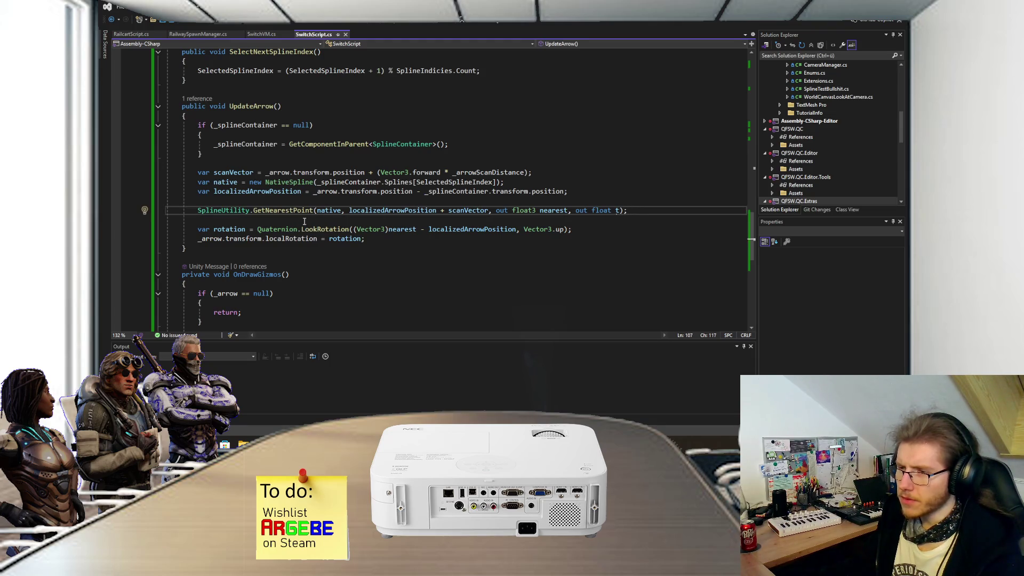
key(Return)
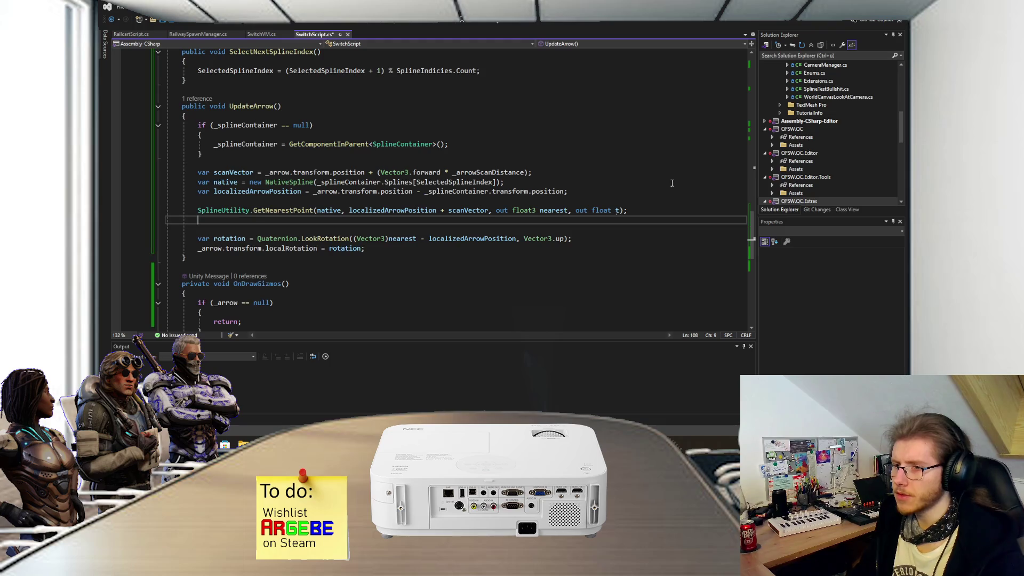
key(ctrl+z)
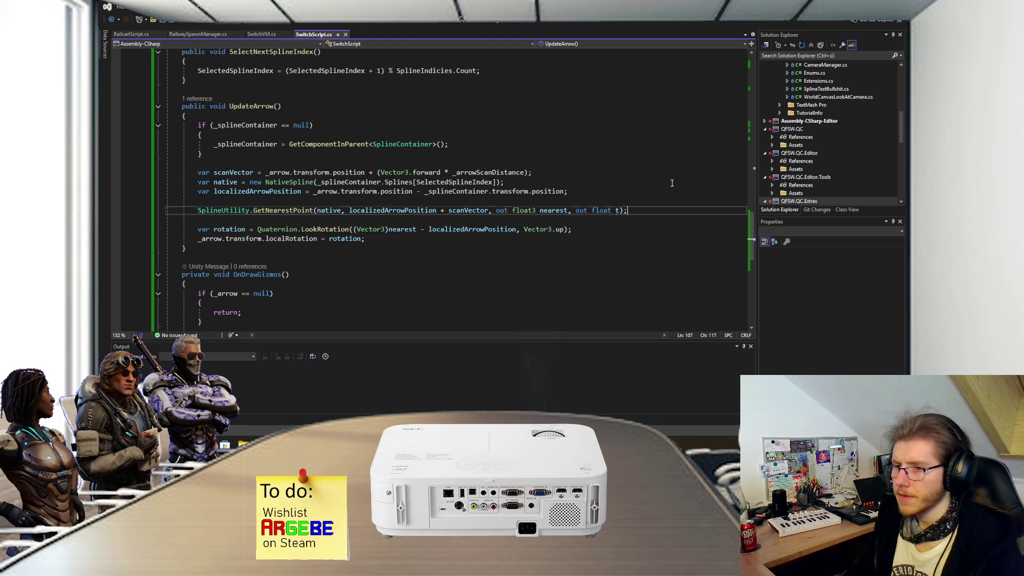
scroll(649, 185, up, 15)
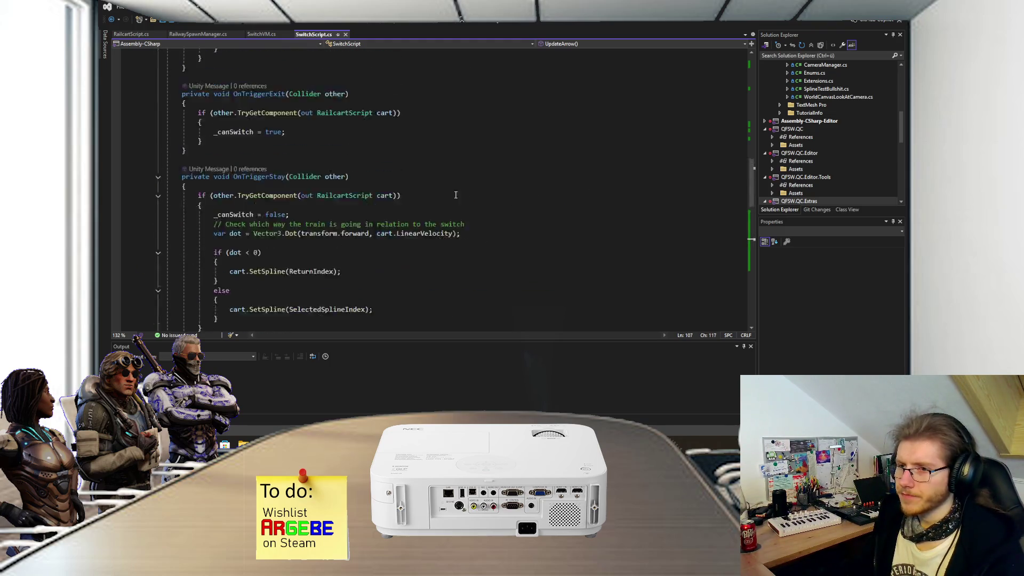
- Add a private Vector3 _temp field below the _splineContainer field
click(370, 280)
key(Return)
text(private Vector3 temp;)
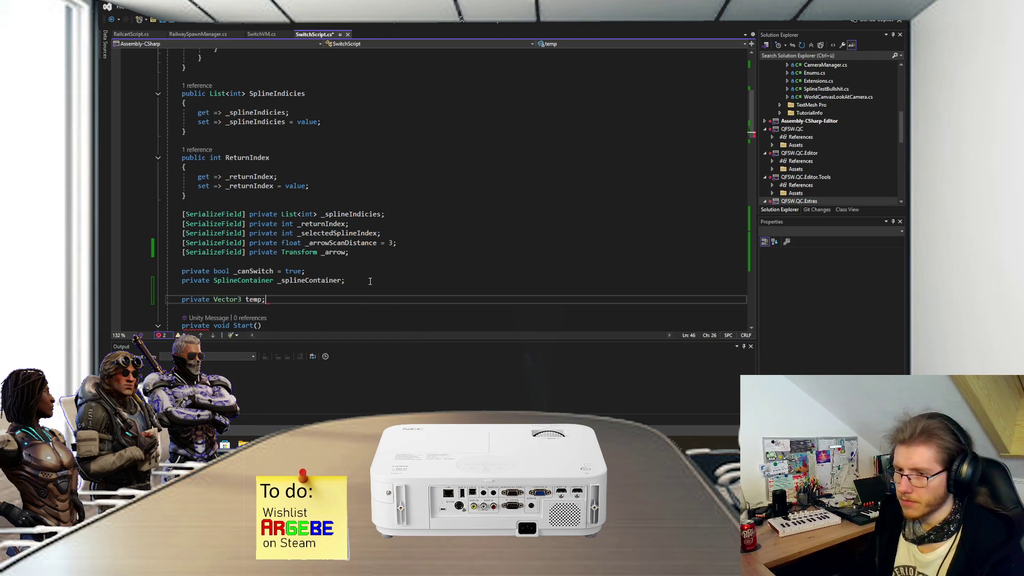
key(Left)
key(Left)
key(Left)
text(_)
- Open an if block in OnDrawGizmos guarded by Application.isPlaying && _temp != null
scroll(370, 281, down, 15)
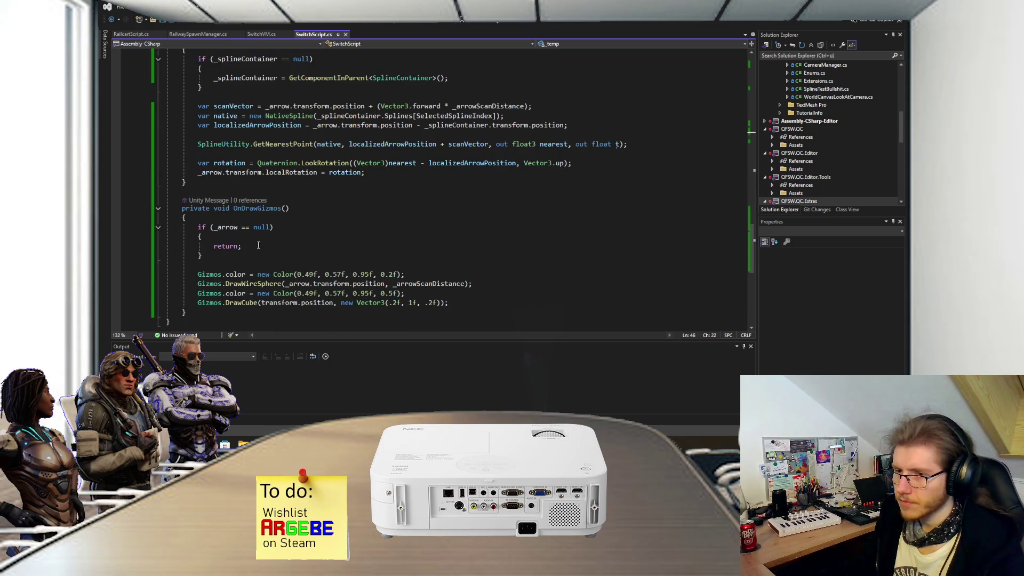
click(247, 222)
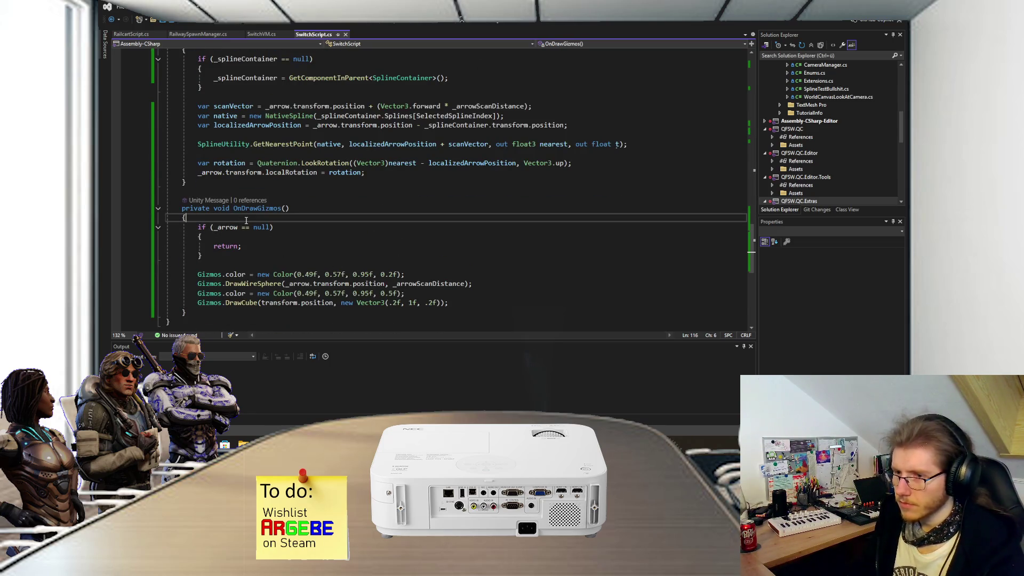
key(Return)
key(Return)
key(Up)
text(if ()
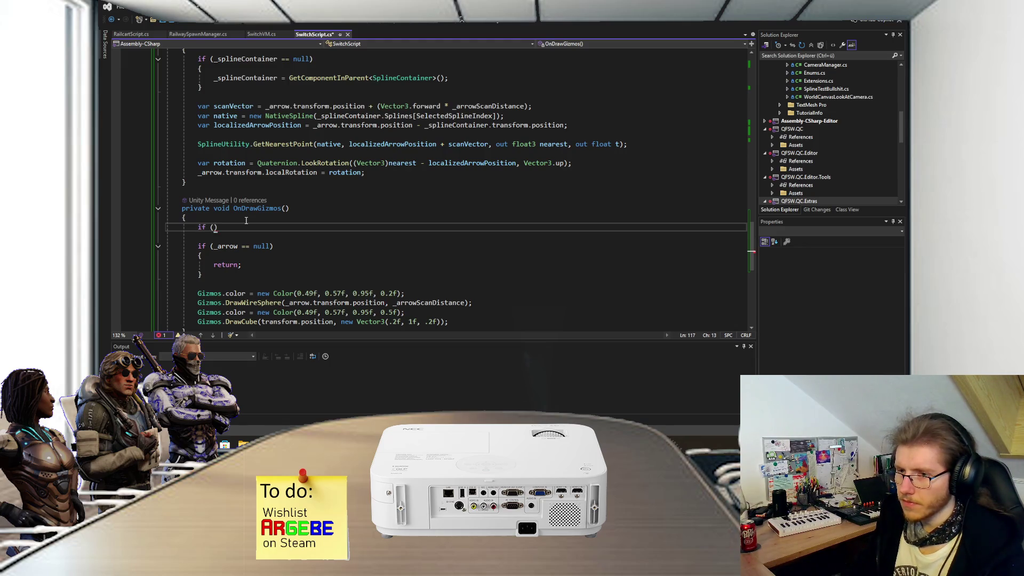
text(App)
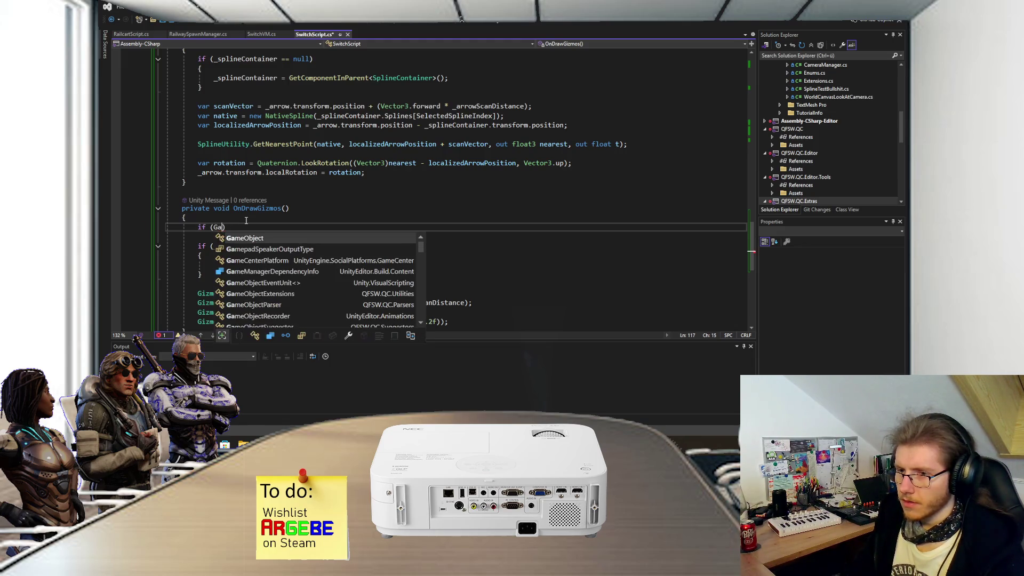
text(lication.is)
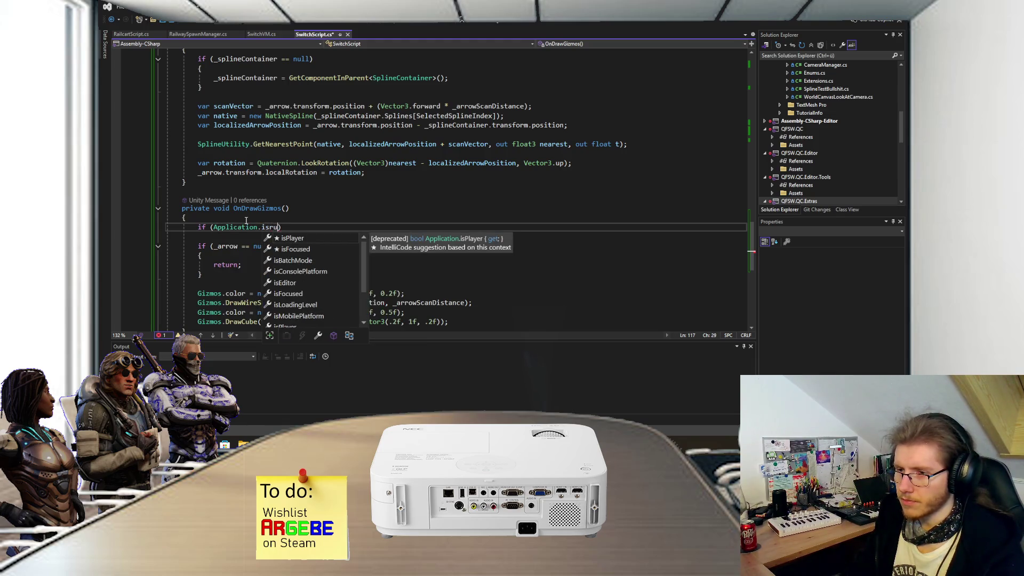
text(pl)
key(Down)
key(Down)
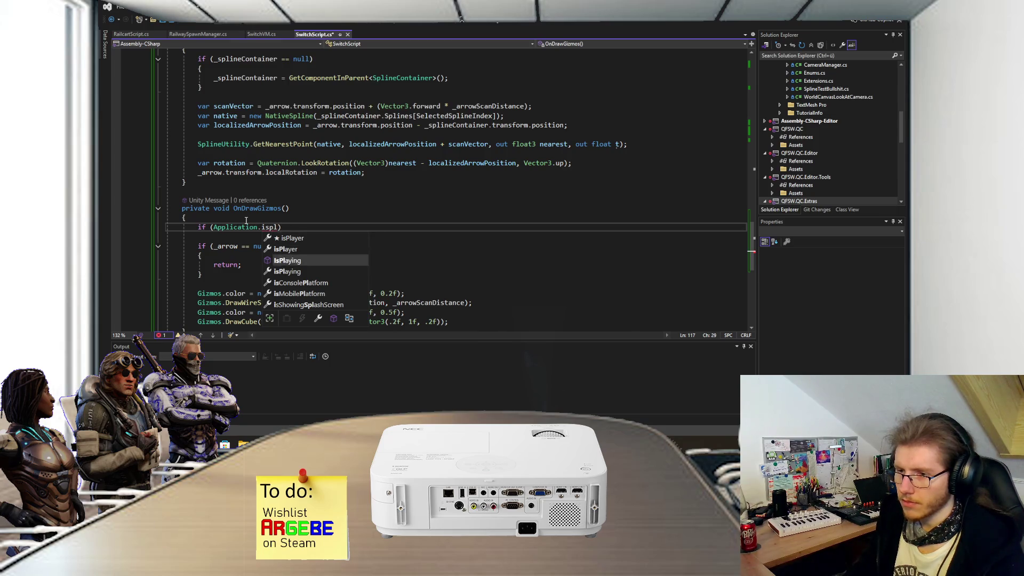
key(Tab)
key(Return)
text({)
key(Return)
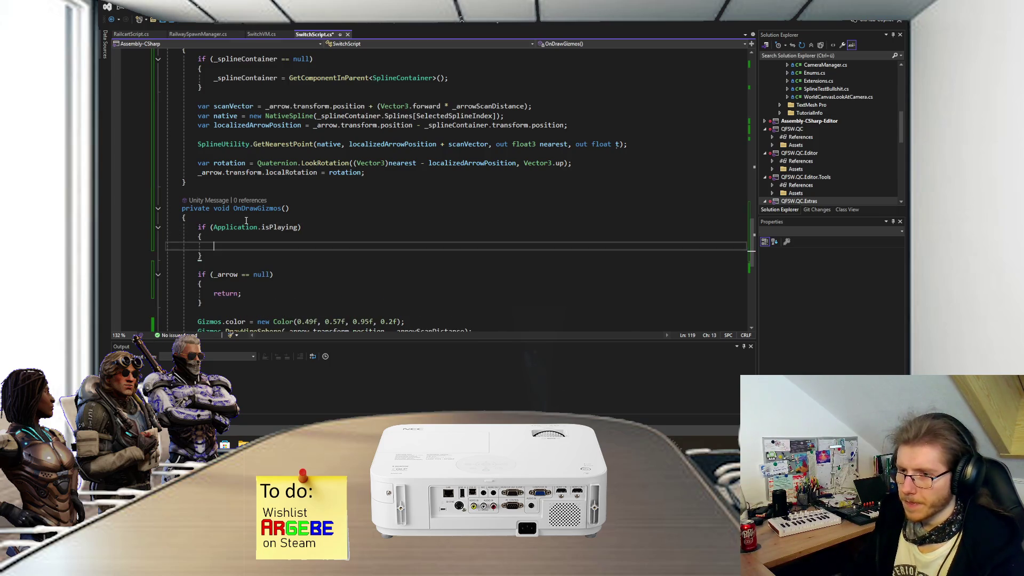
click(300, 227)
text(&& )
text(_temp !=)
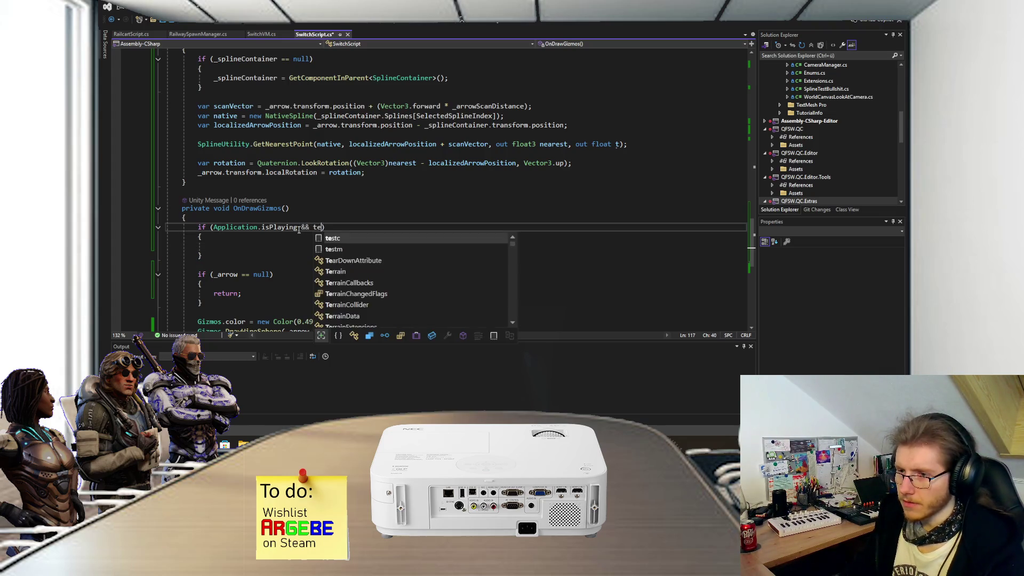
text( null)
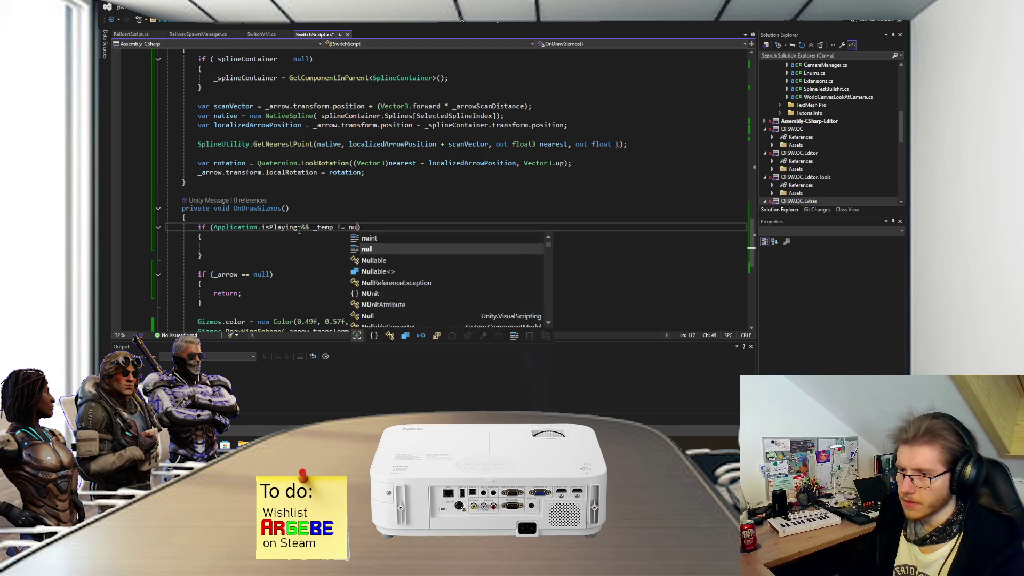
key(Down)
key(Down)
- Call Gizmos.DrawSphere(_temp, 0.5f) inside that block and save the script
text(_)
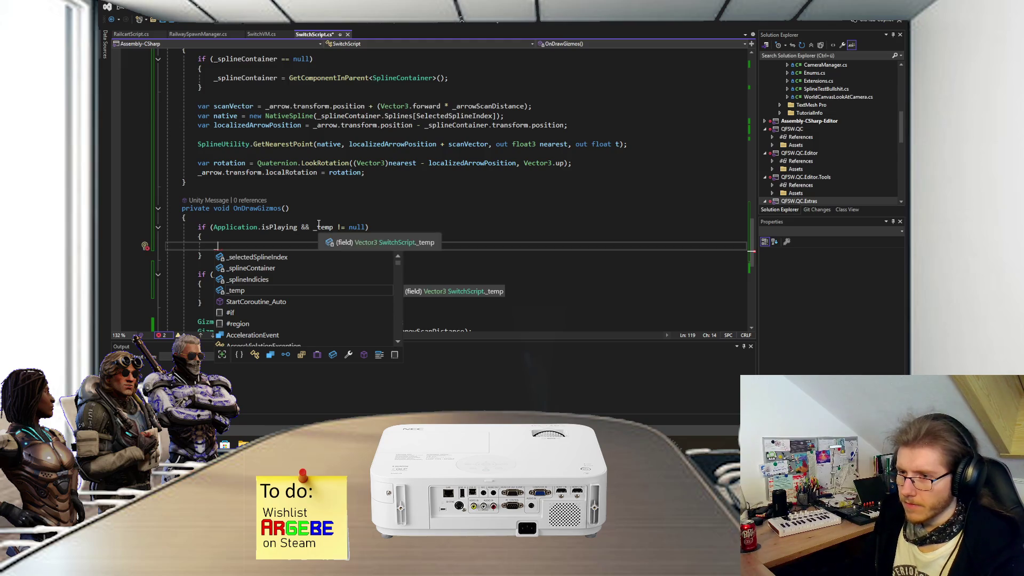
key(BackSpace)
text(G)
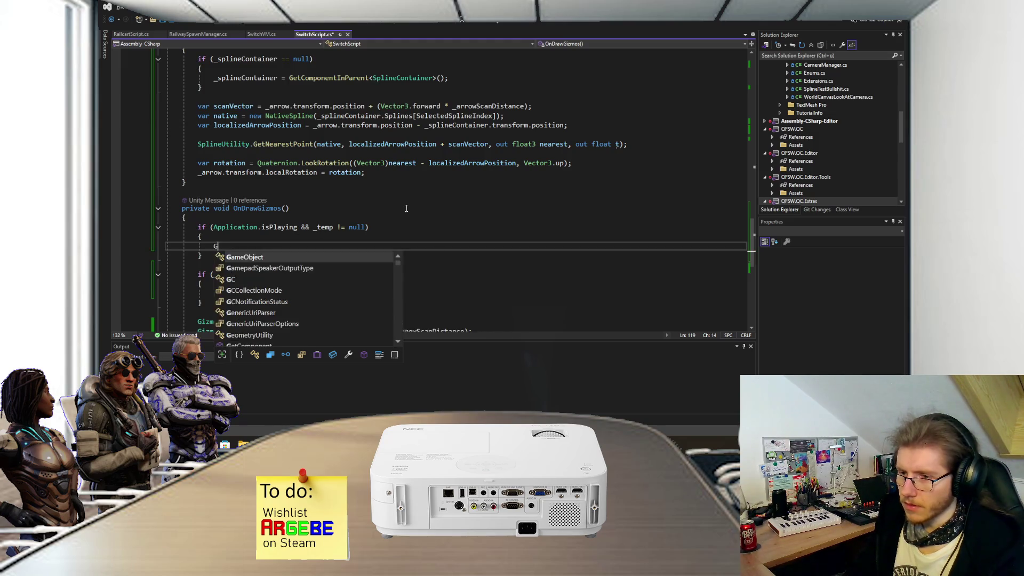
text(izmos.Draw)
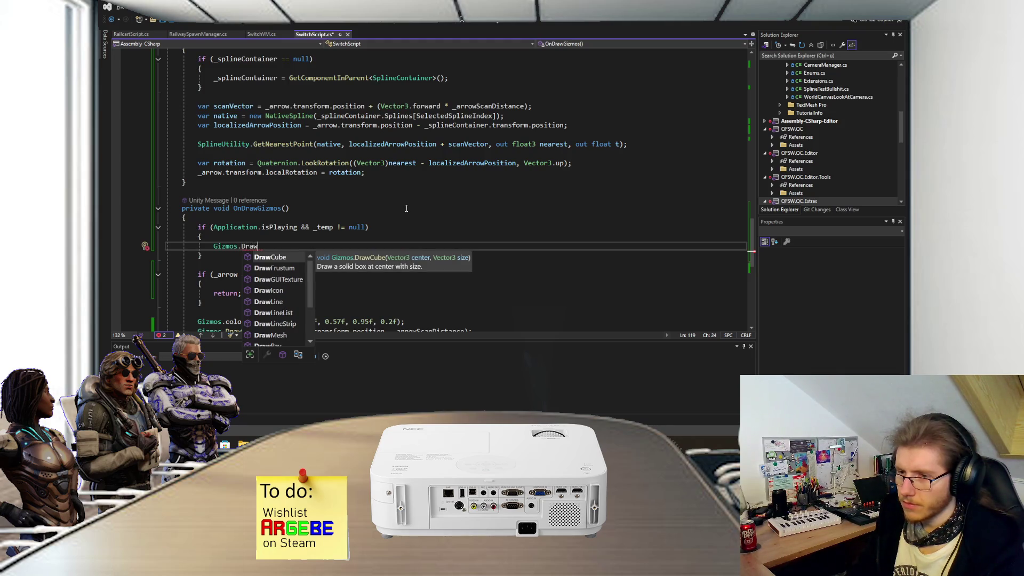
text(Sphere()
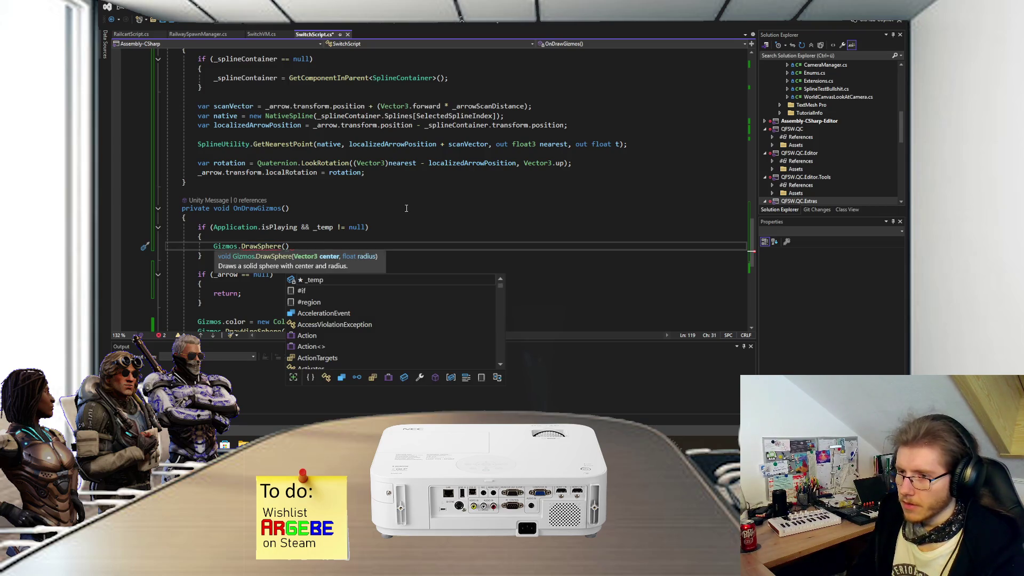
text(_temp, )
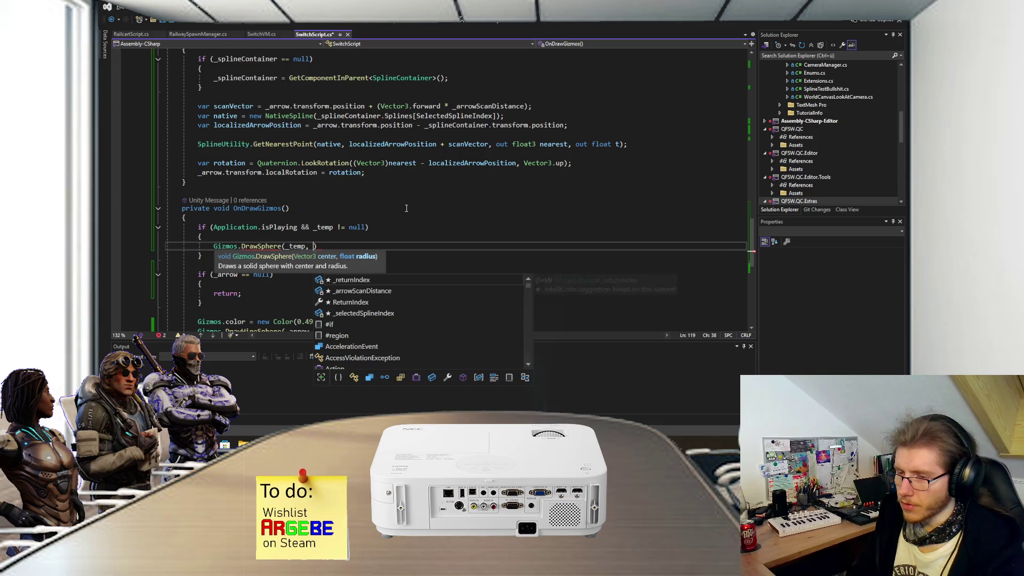
text(0.5f);)
key(ctrl+s)
- Assign _temp = nearest after the GetNearestPoint call in UpdateArrow and save
scroll(366, 224, up, 10)
scroll(367, 224, up, 6)
scroll(365, 226, down, 20)
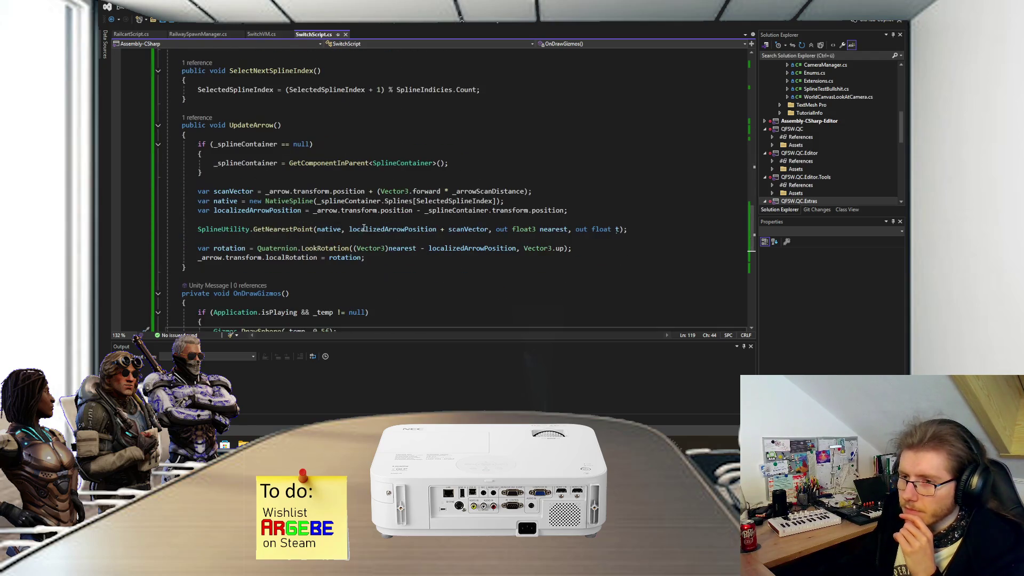
click(647, 231)
key(Return)
text(_temp = nearest;)
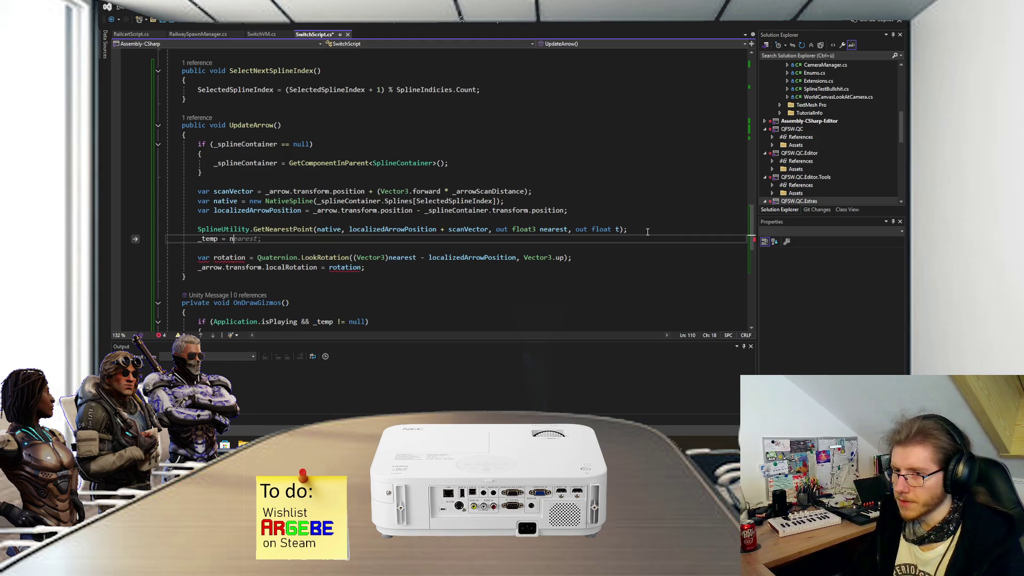
key(ctrl+s)
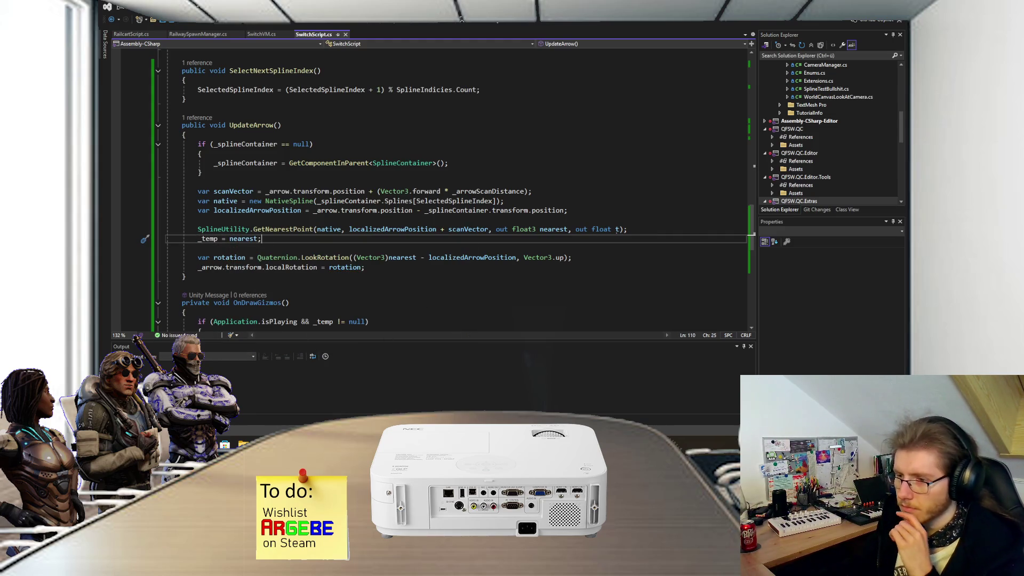
key(alt+Tab)
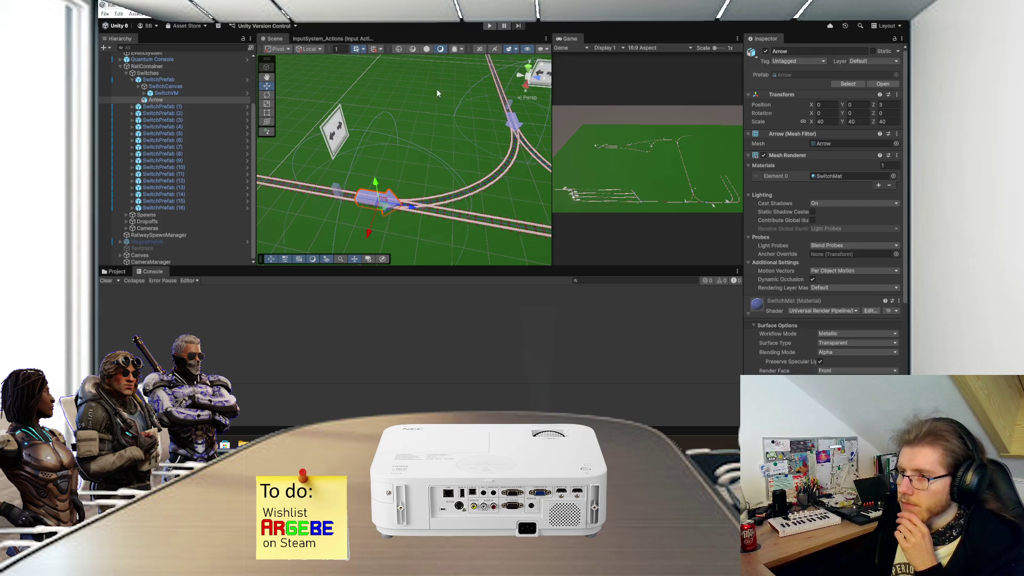
- Run a play-mode test of the switch scene, then stop it
click(488, 27)
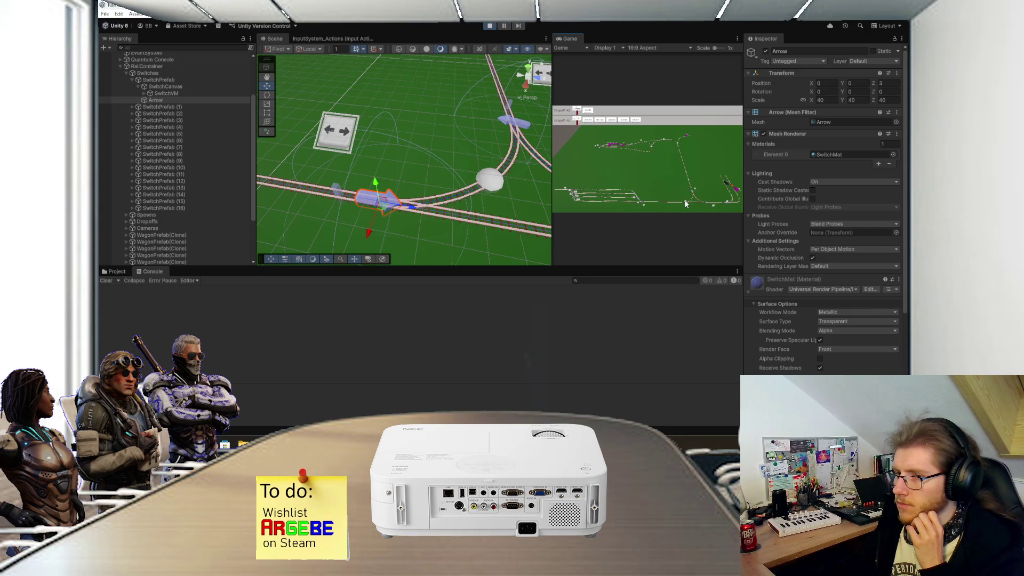
scroll(683, 199, up, 5)
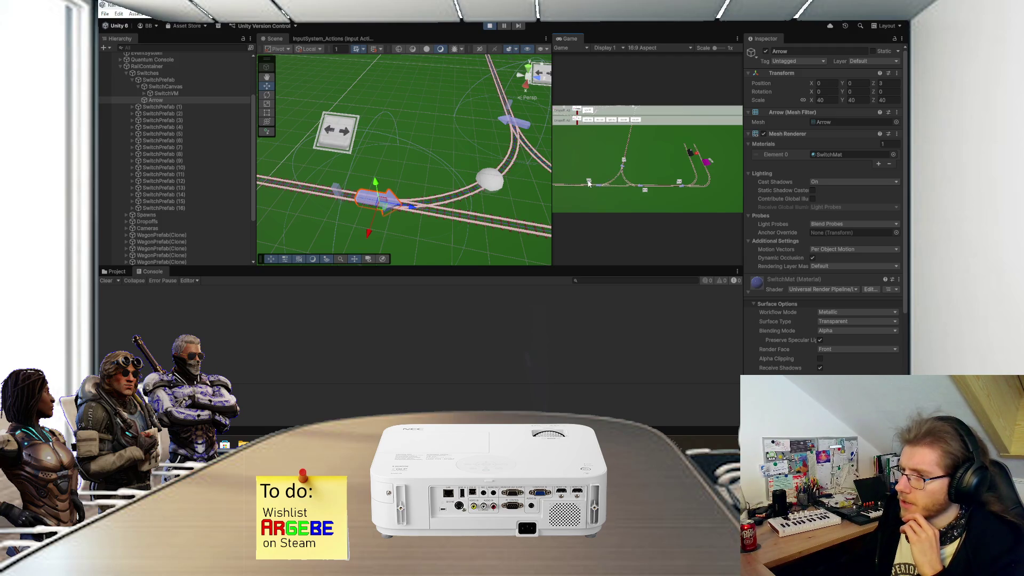
click(489, 26)
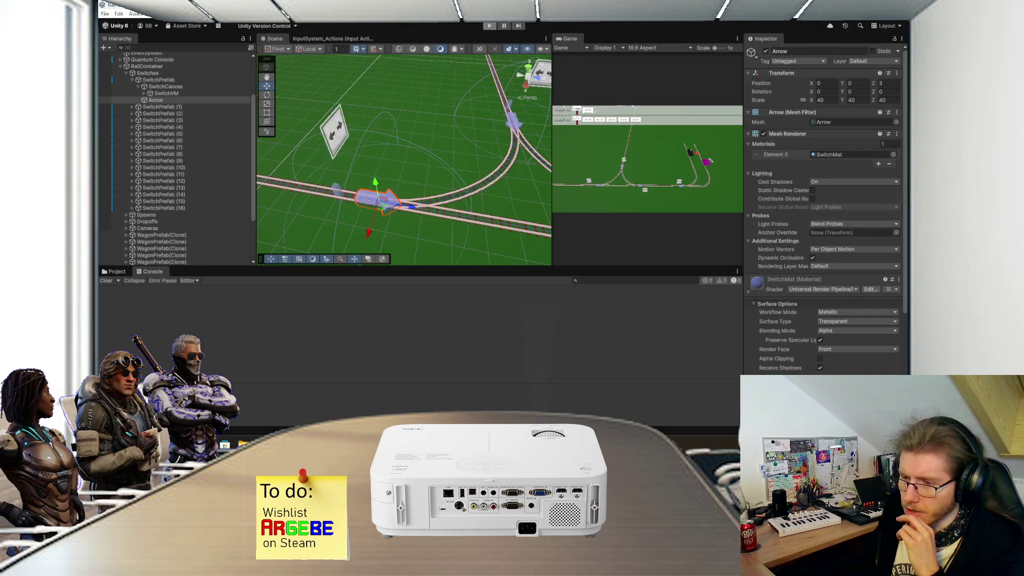
key(alt+Tab)
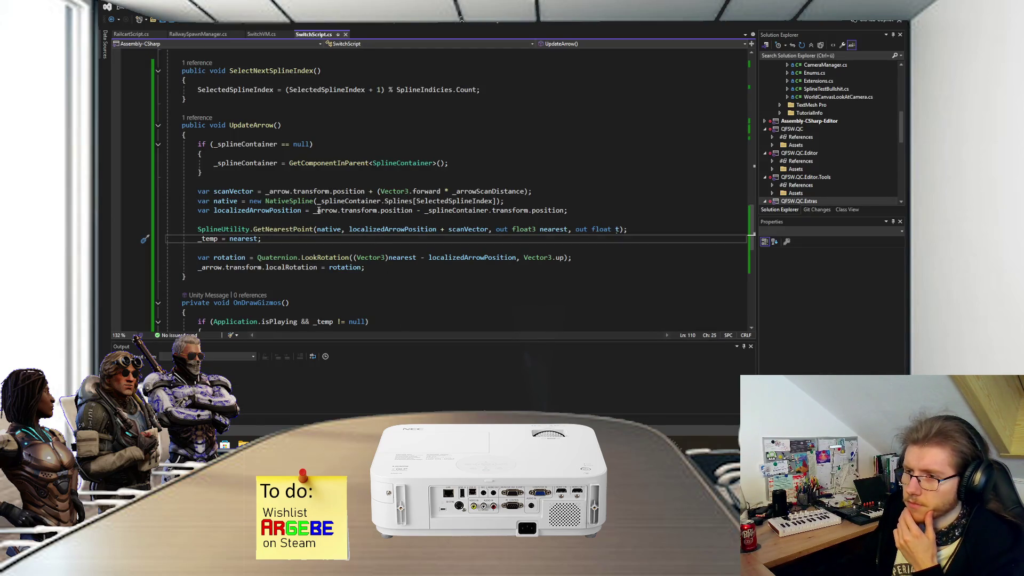
- Look up where SelectedSplineIndex is used and locate the start of UpdateArrow
click(433, 201)
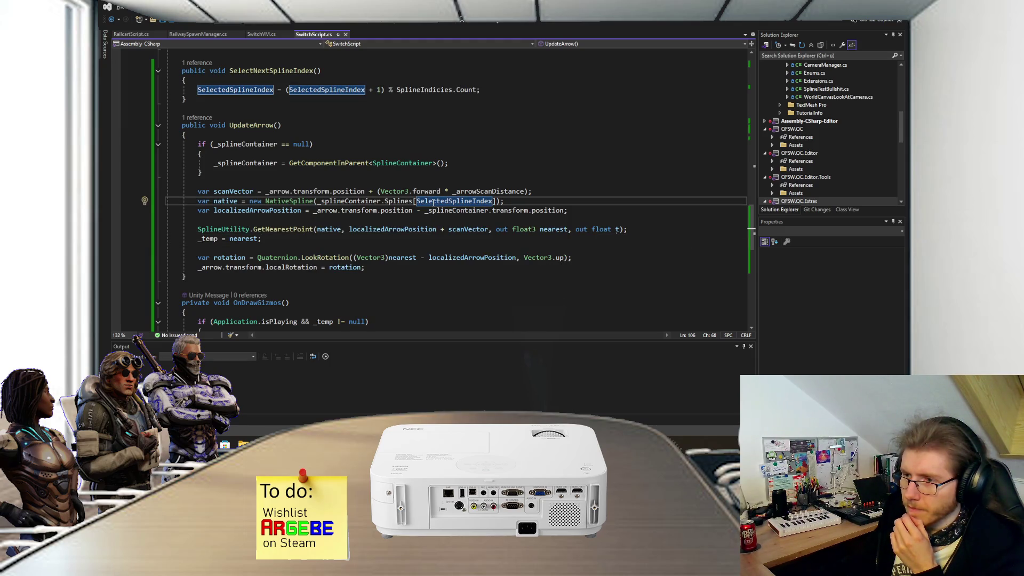
mouse_move(433, 207)
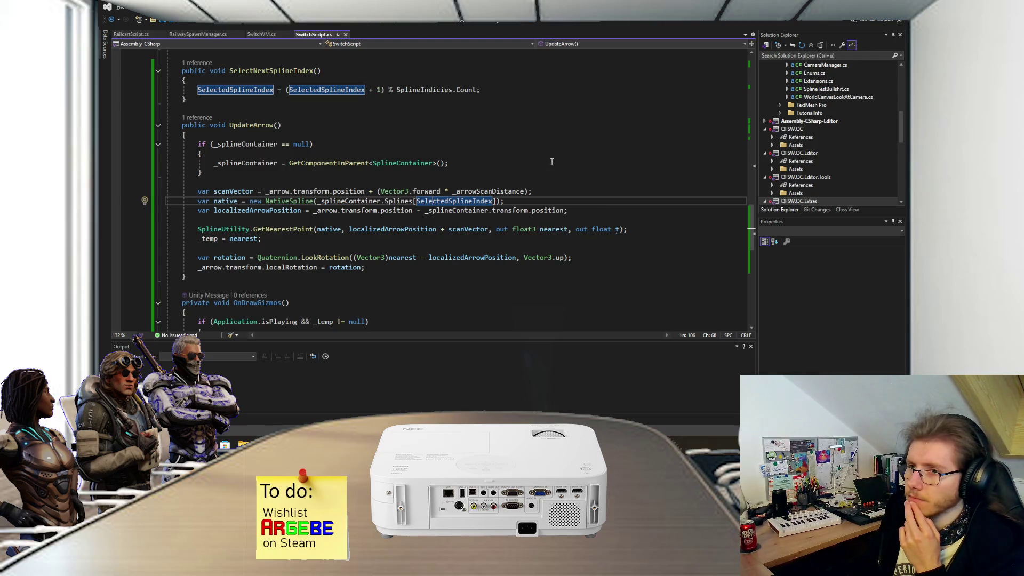
scroll(498, 192, up, 3)
scroll(476, 208, up, 4)
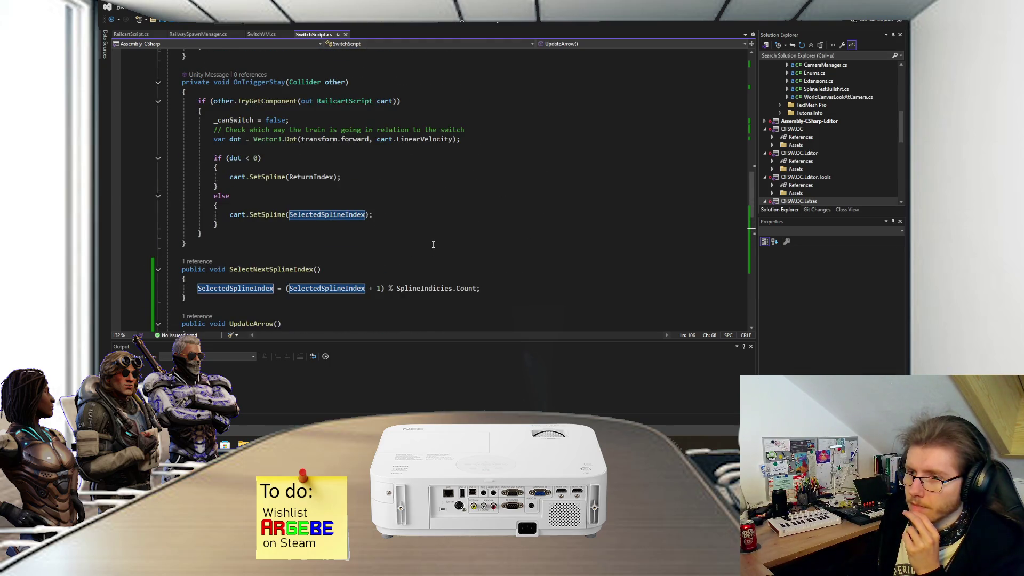
scroll(433, 248, up, 10)
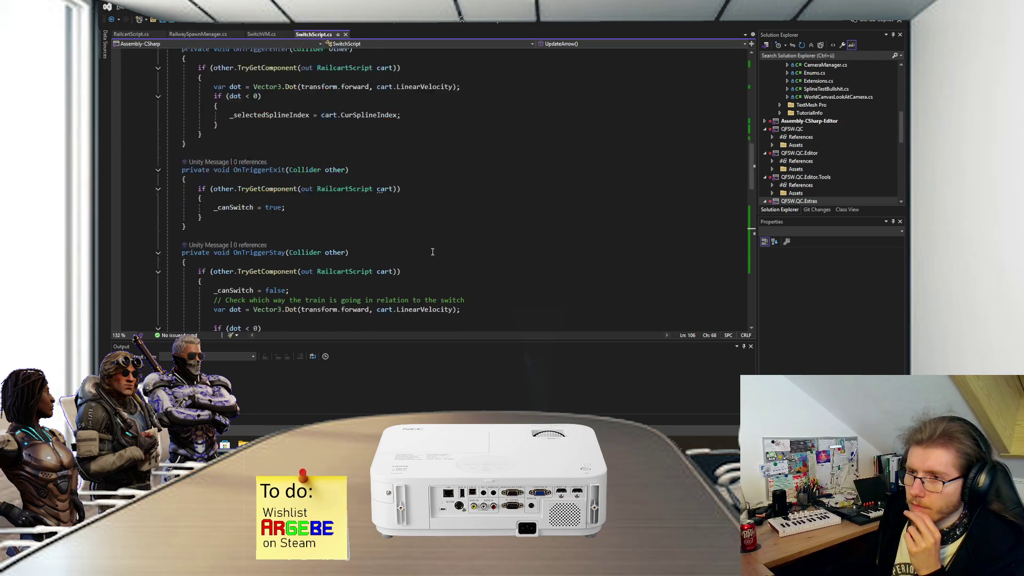
scroll(436, 252, up, 9)
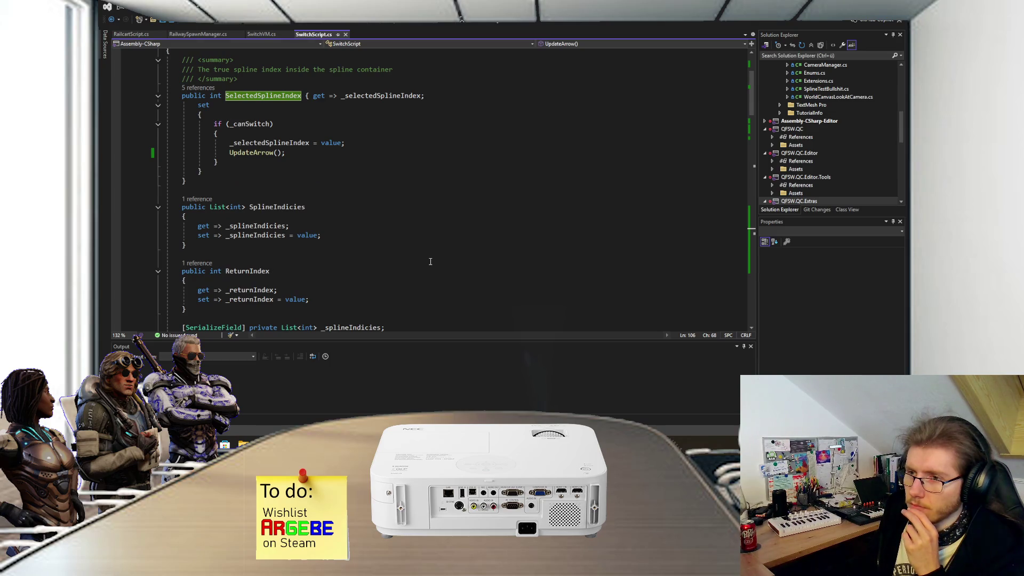
scroll(432, 260, down, 15)
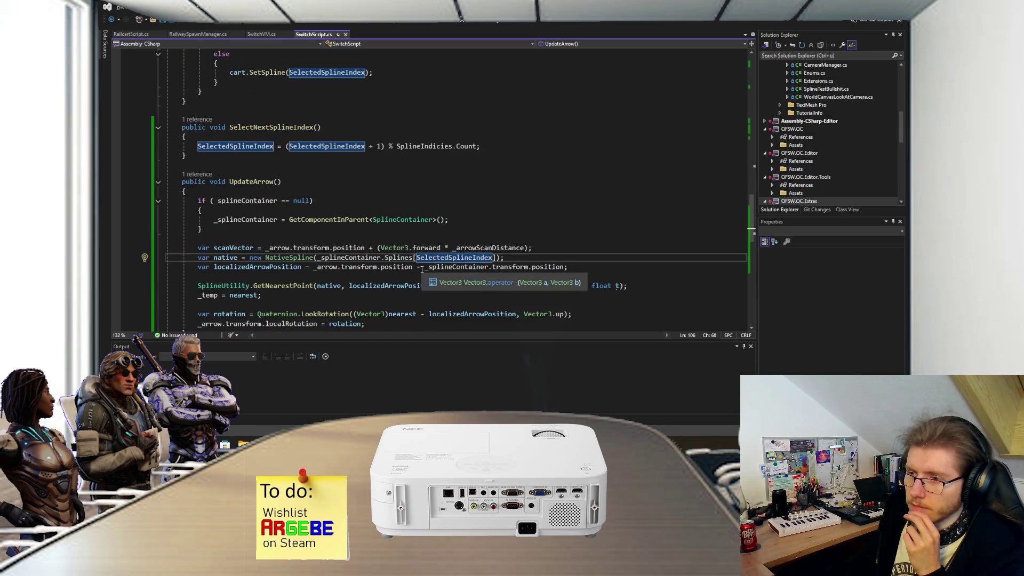
scroll(383, 228, up, 3)
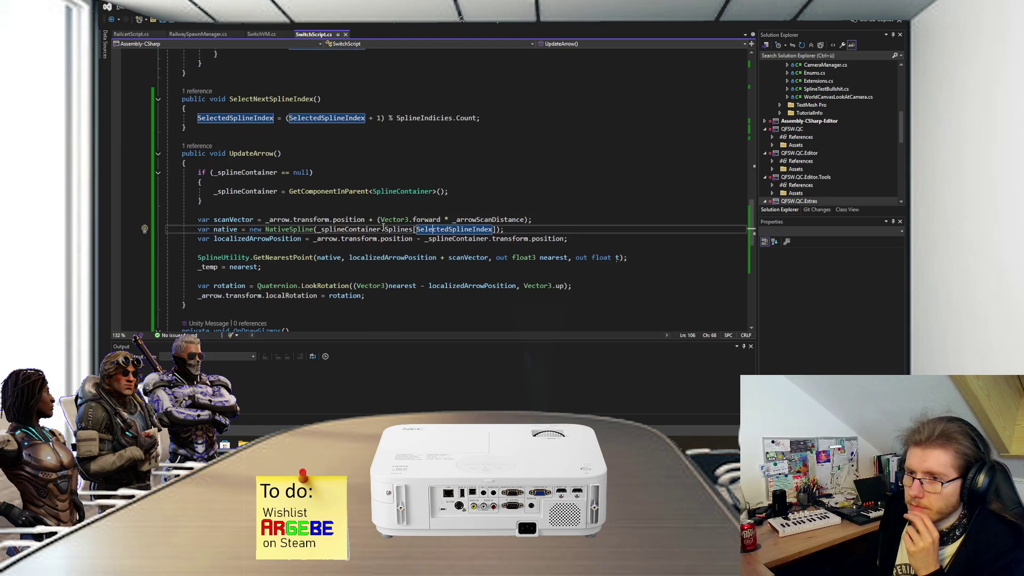
click(318, 203)
click(315, 165)
click(319, 168)
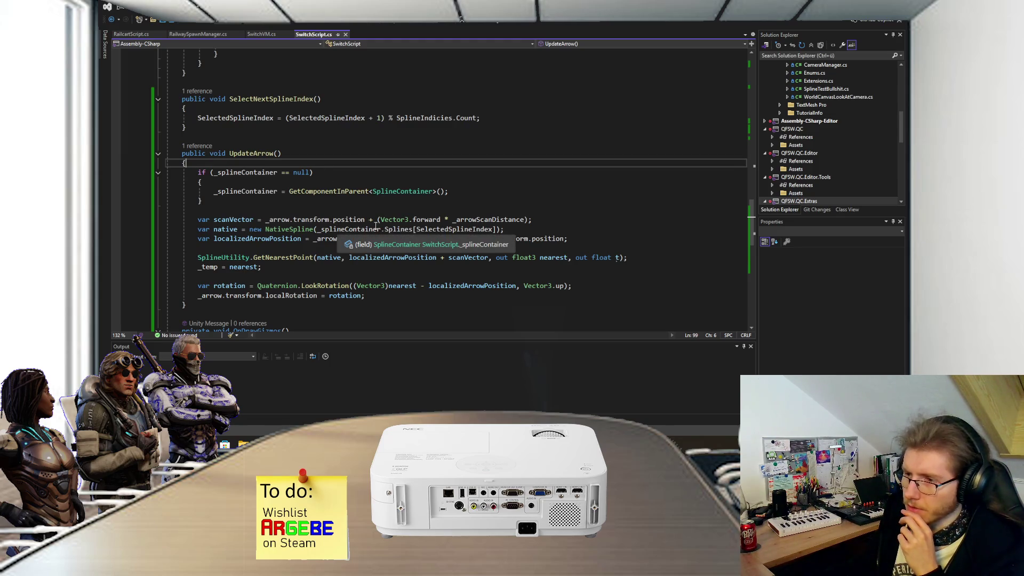
mouse_move(428, 227)
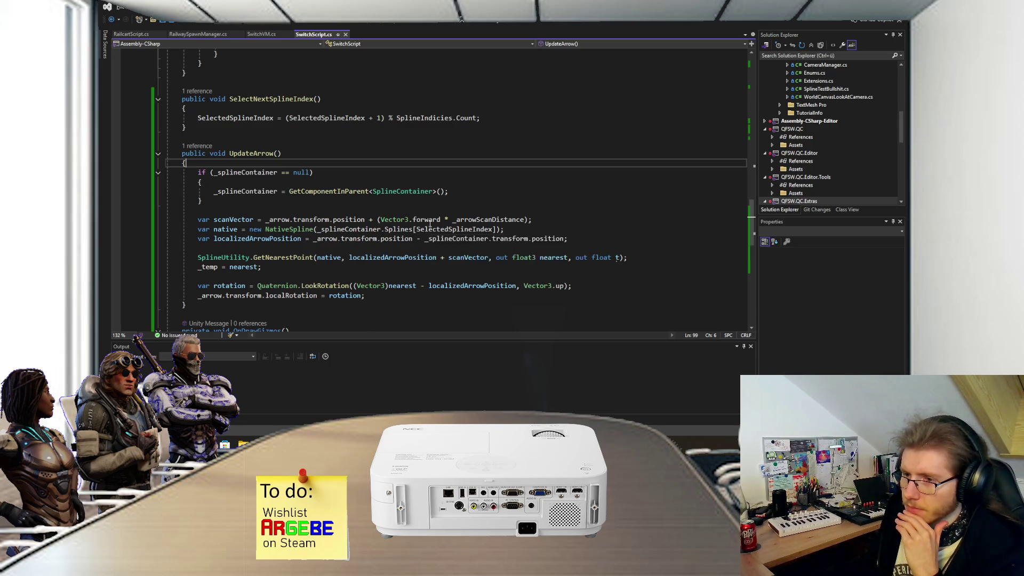
scroll(542, 149, down, 2)
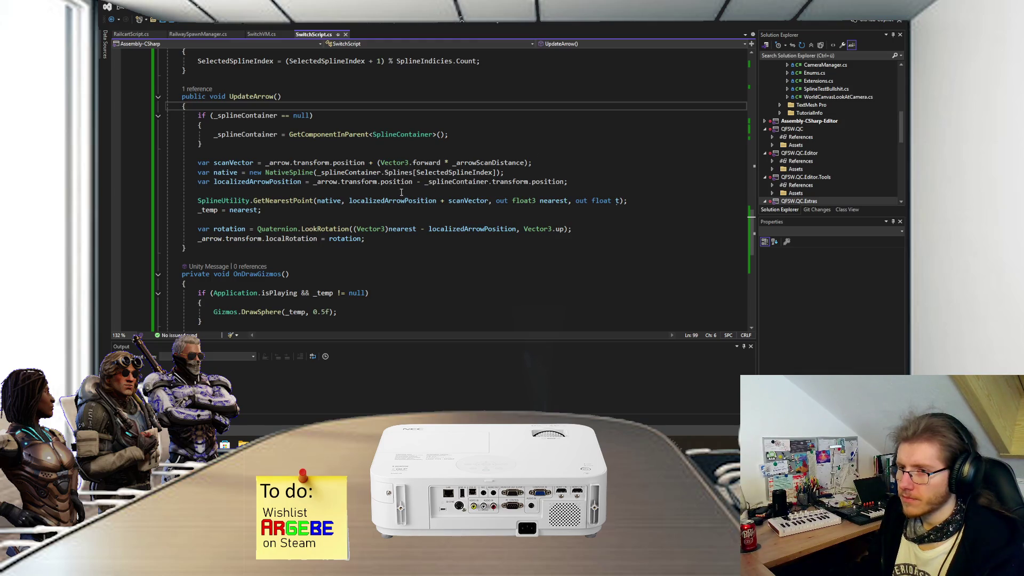
mouse_move(302, 205)
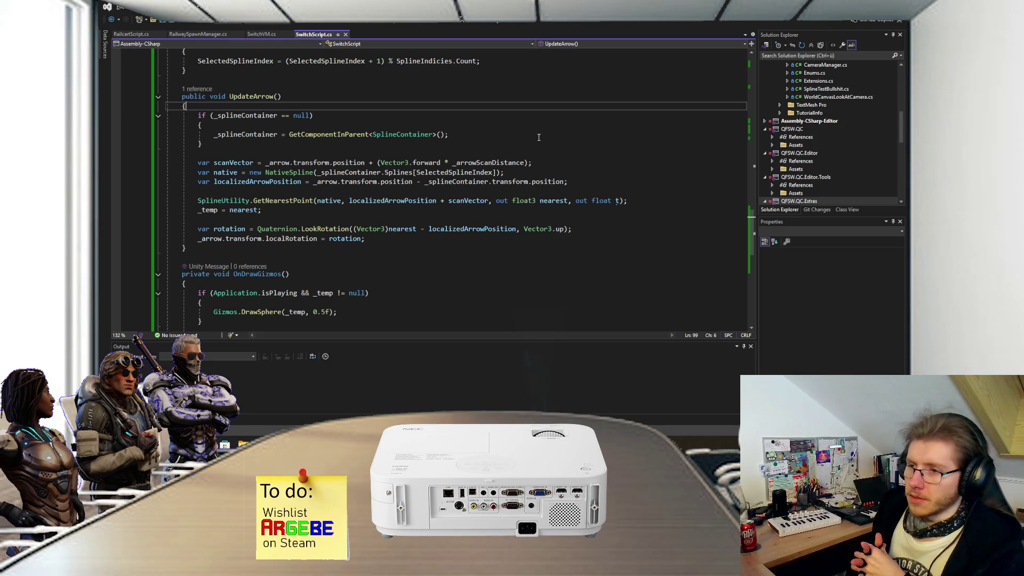
- Add Debug.Log($"Updating arrow to {SelectedSplineIndex}") at the top of UpdateArrow and save
click(427, 155)
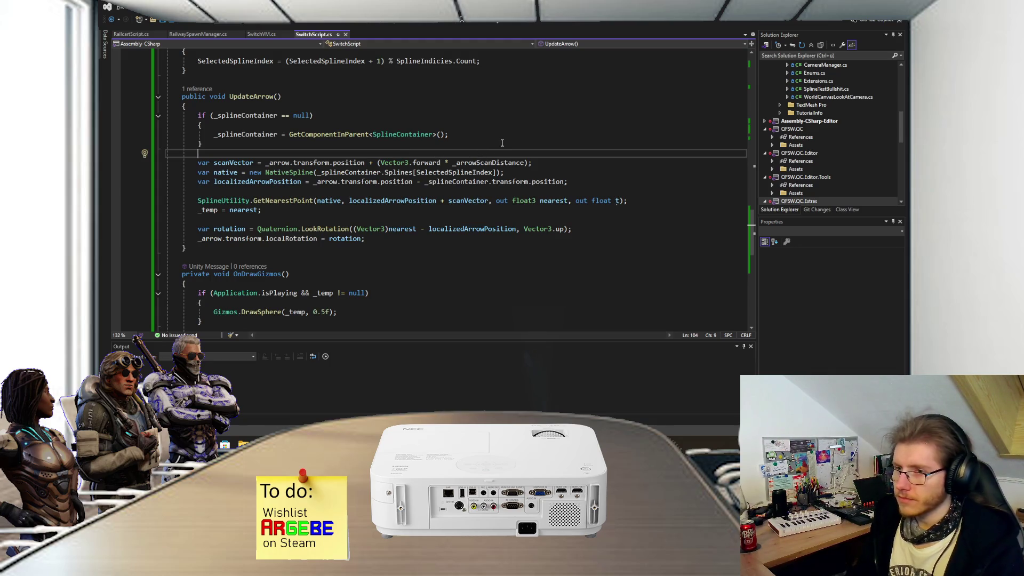
key(Return)
text(Debug.Log(")
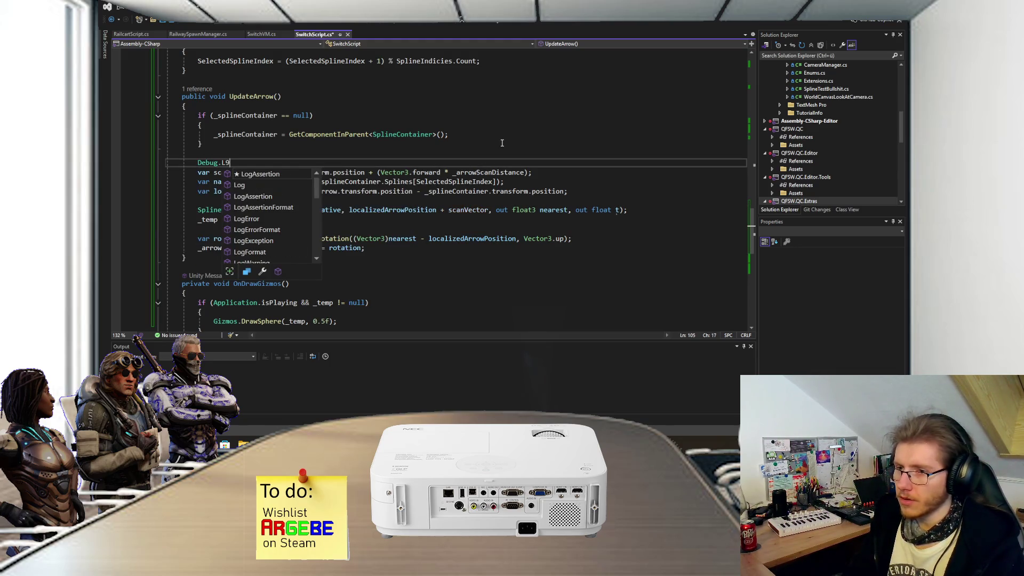
text(Updating arrow )
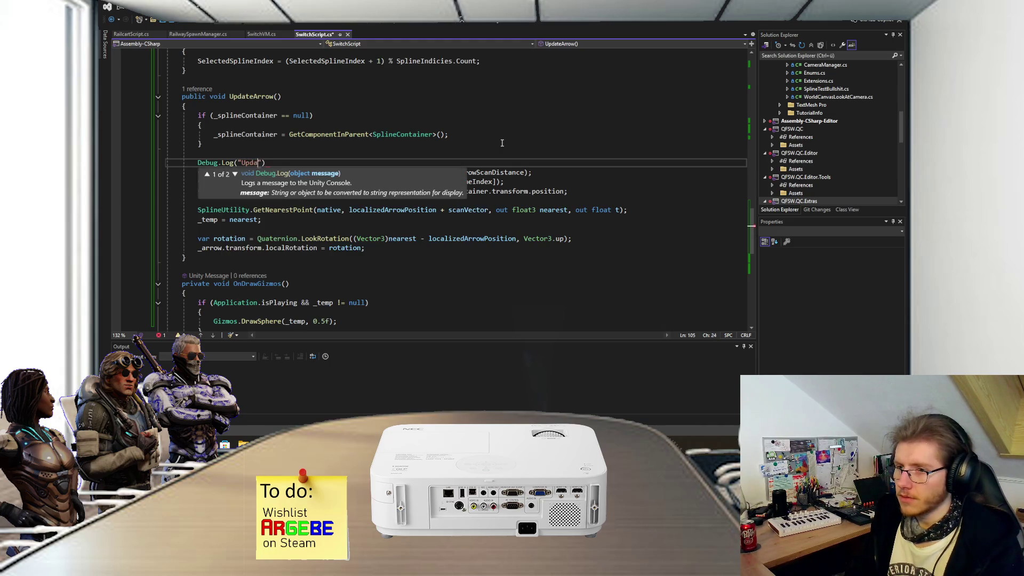
text(to {})
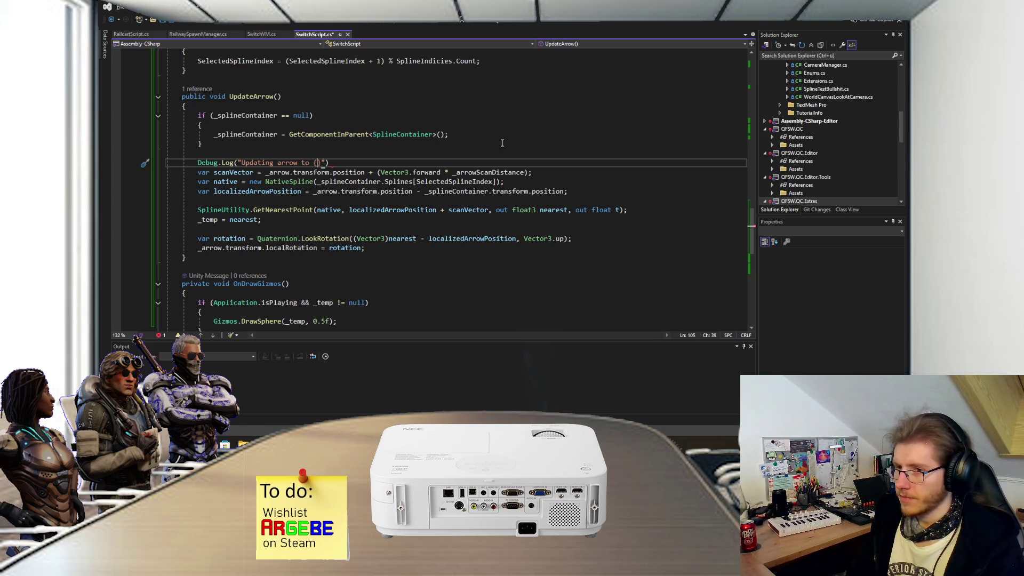
text(Se)
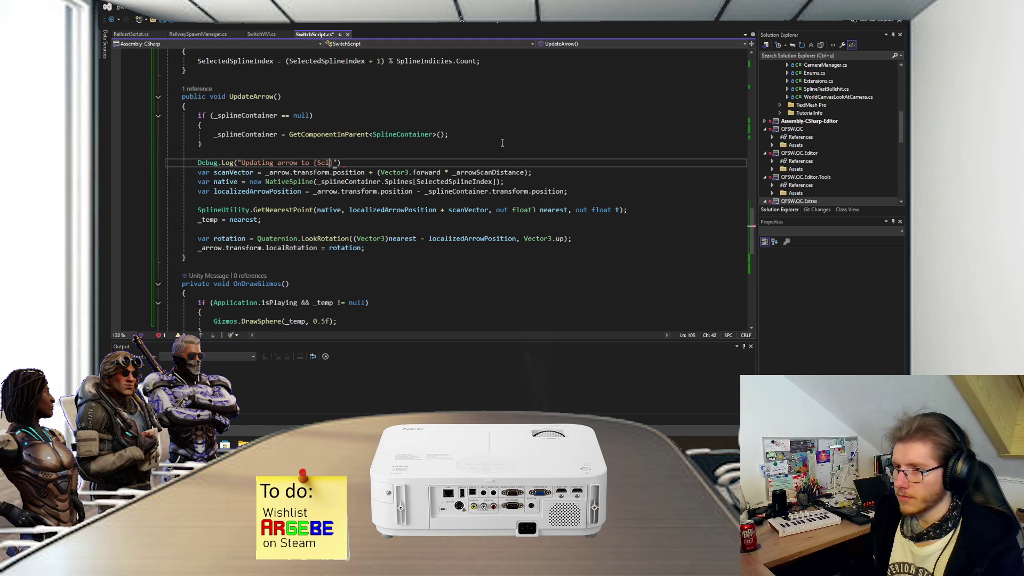
click(238, 163)
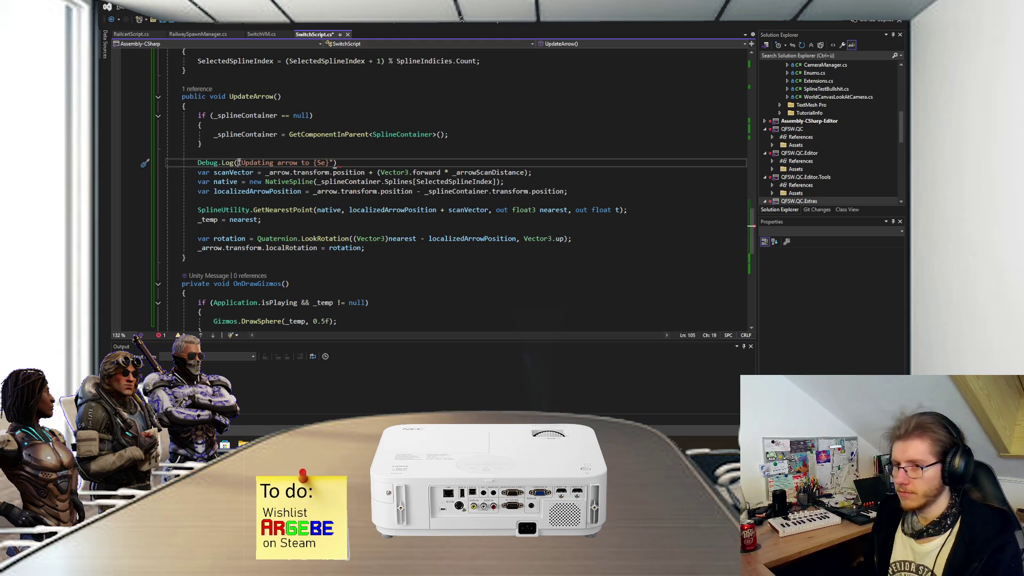
text($)
click(325, 163)
text(lectedSplineIndex)
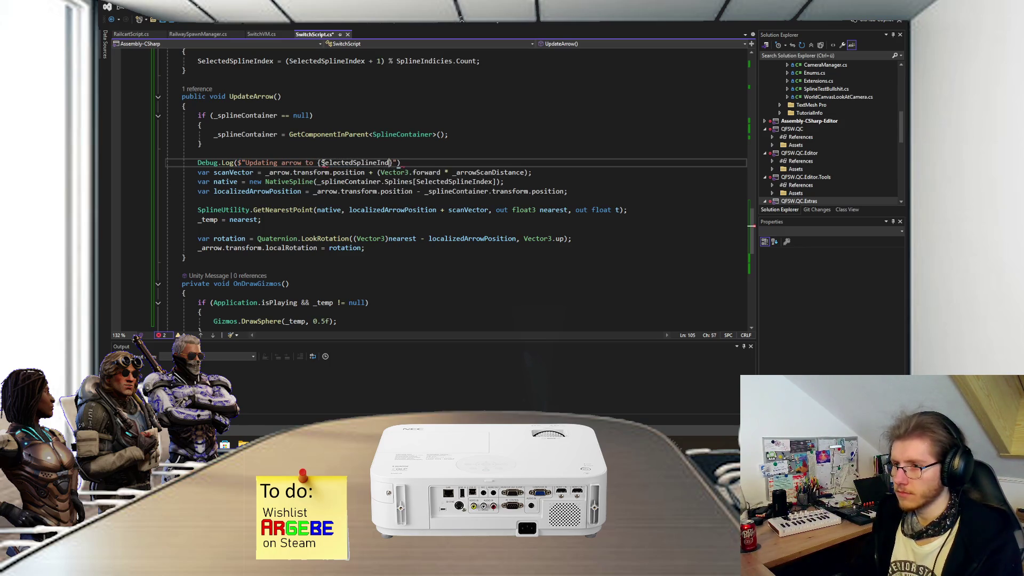
text(}");)
key(ctrl+s)
key(alt+Tab)
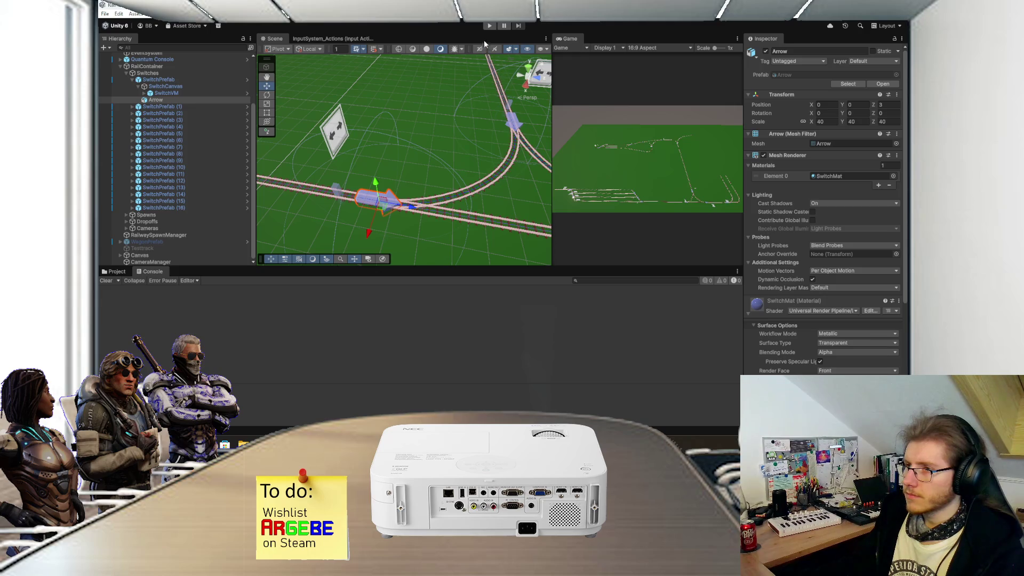
- Play the scene, toggle the switch three times, and bring the curved track into view
click(489, 26)
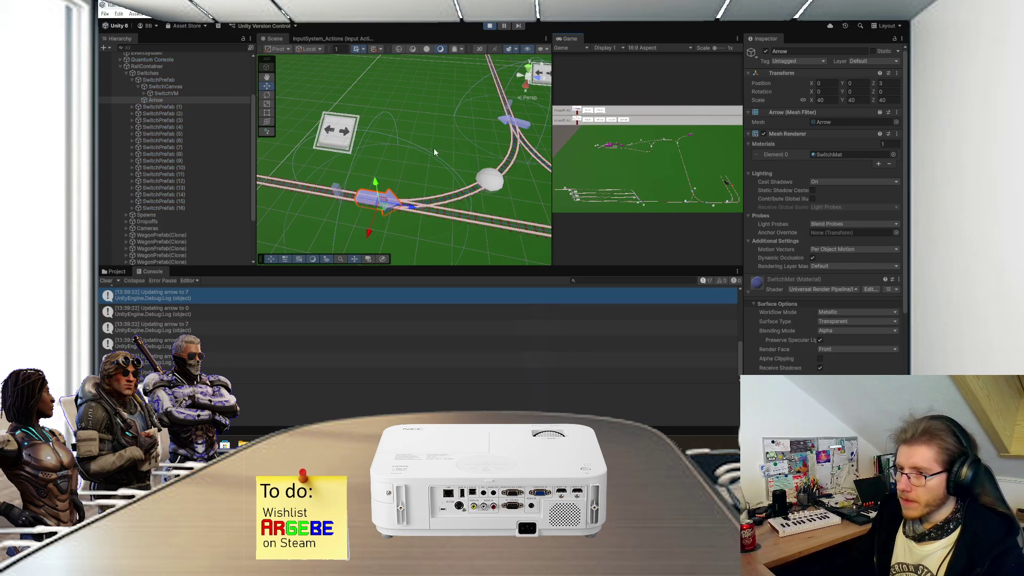
click(687, 204)
click(686, 204)
click(686, 204)
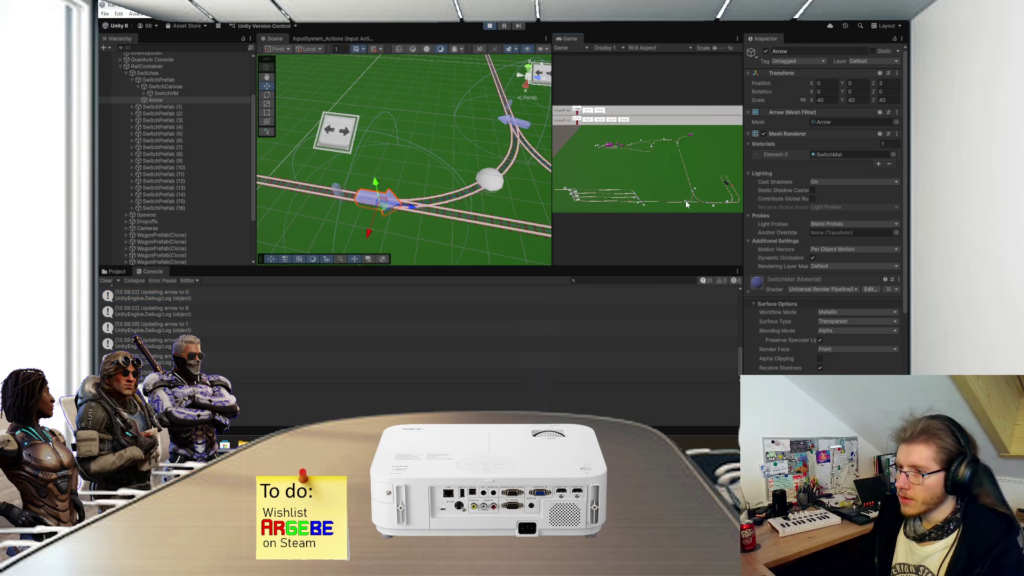
mouse_move(485, 156)
mouse_down()
mouse_move(477, 179)
mouse_move(476, 168)
mouse_move(430, 167)
mouse_move(480, 207)
mouse_move(455, 210)
mouse_move(441, 196)
mouse_up()
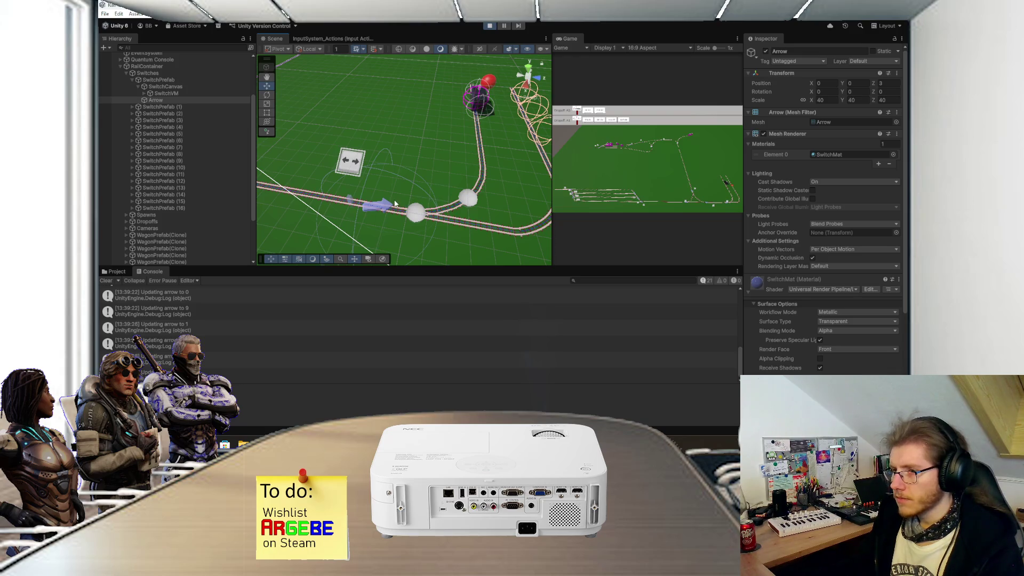
mouse_move(407, 205)
mouse_down()
mouse_move(387, 169)
mouse_move(370, 201)
mouse_move(456, 180)
mouse_move(629, 185)
mouse_up()
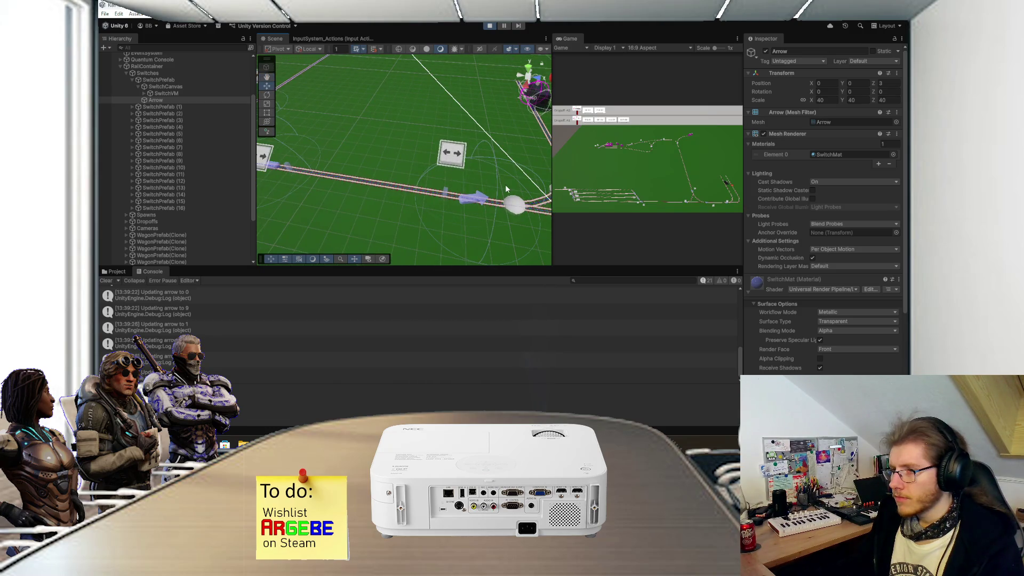
click(505, 185)
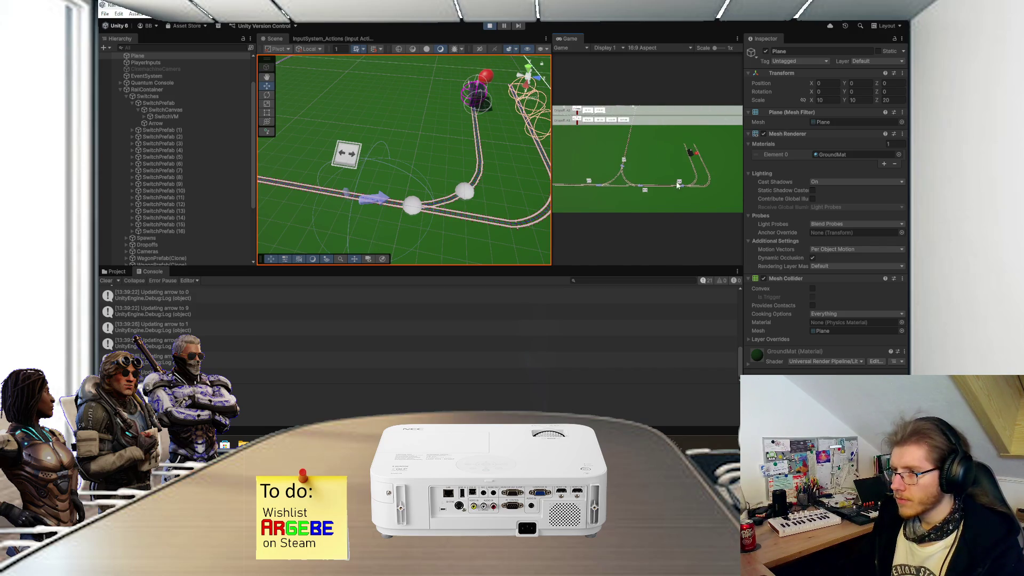
- Toggle the switch about twenty times to log arrow updates, then stop play mode
click(679, 184)
click(680, 184)
click(680, 184)
click(679, 184)
click(680, 184)
click(679, 184)
click(680, 184)
click(679, 184)
click(680, 184)
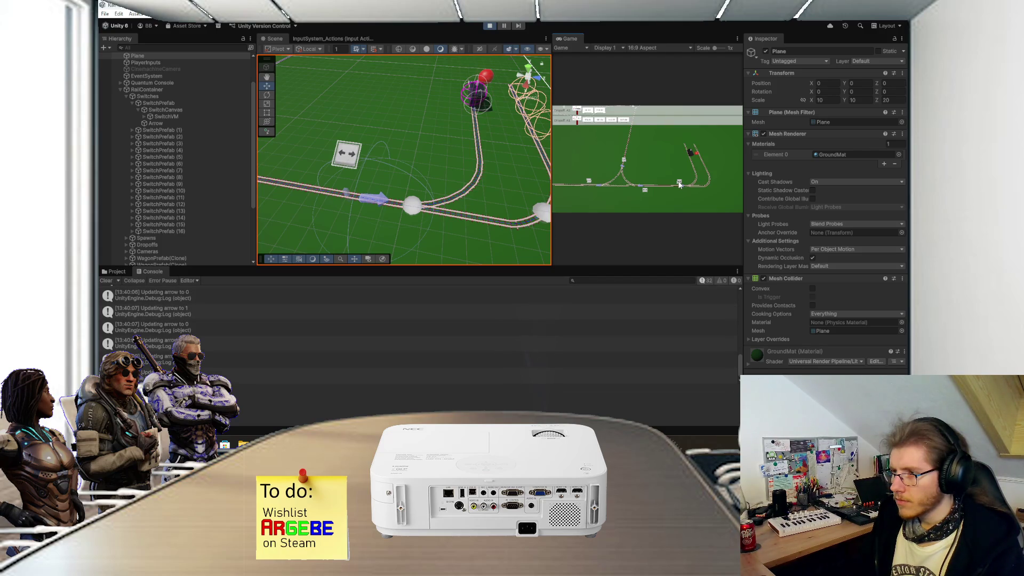
click(680, 184)
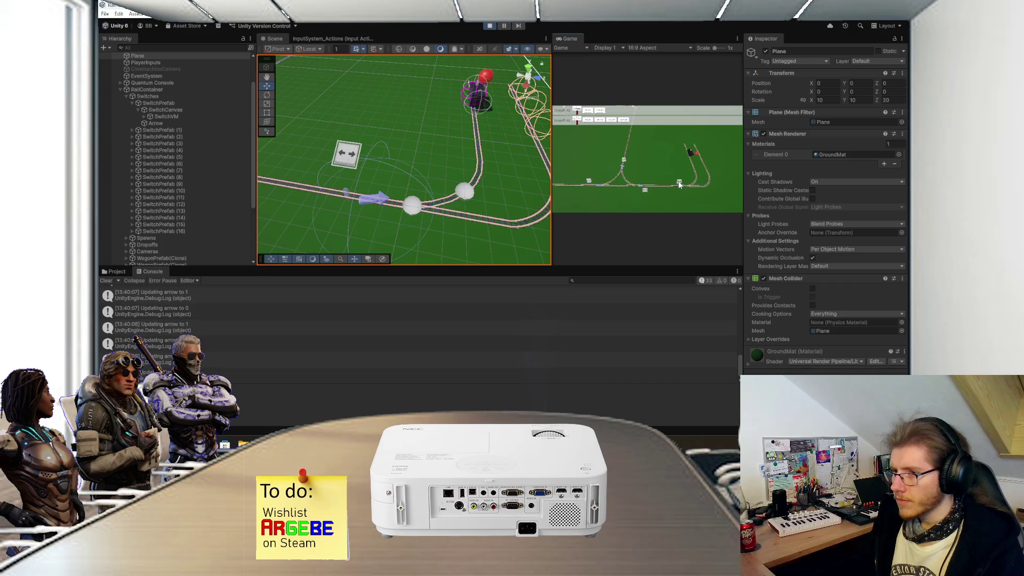
click(679, 184)
click(680, 184)
click(679, 184)
click(679, 184)
click(679, 184)
click(679, 184)
click(679, 184)
click(680, 184)
click(679, 184)
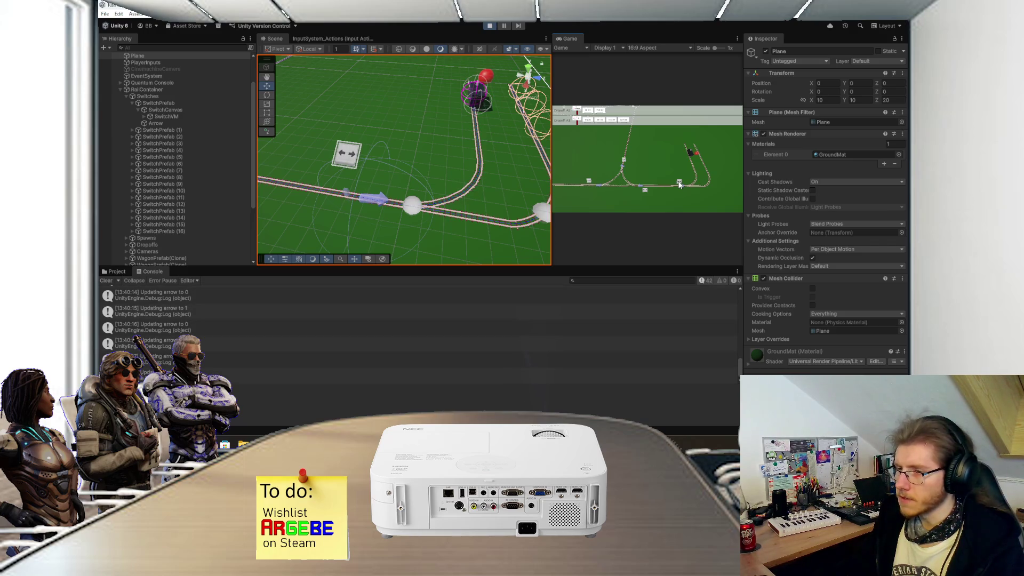
click(680, 184)
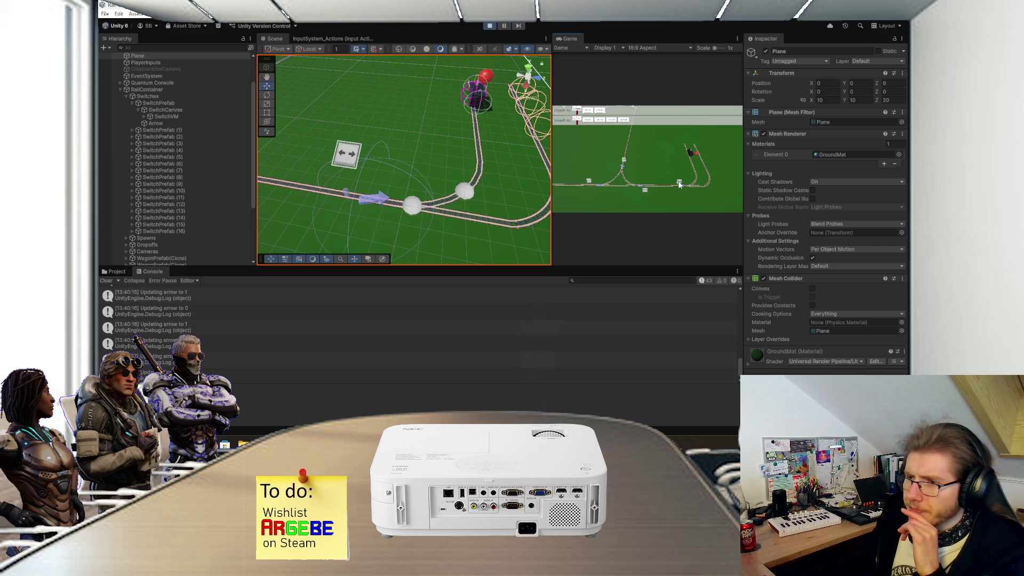
click(680, 184)
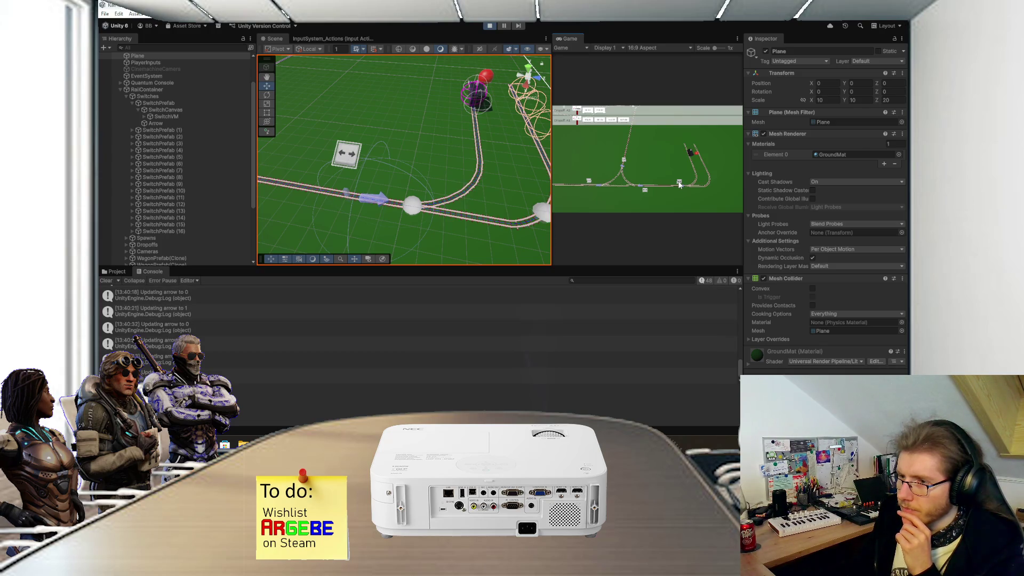
click(490, 26)
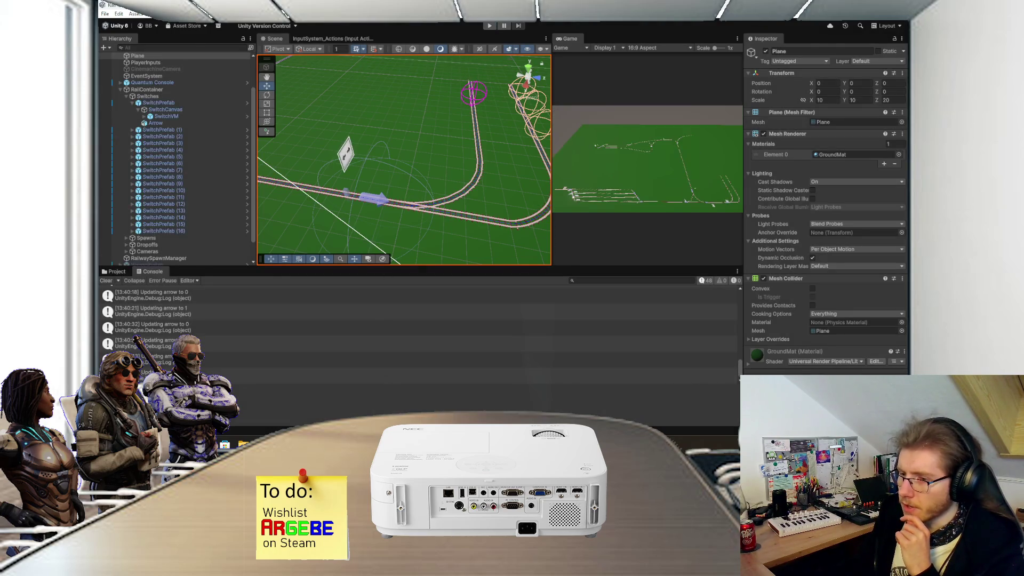
- Add Gizmos.DrawLine(_arrow.transform.position, _temp) below the DrawSphere call in OnDrawGizmos
key(alt+Tab)
scroll(336, 245, down, 5)
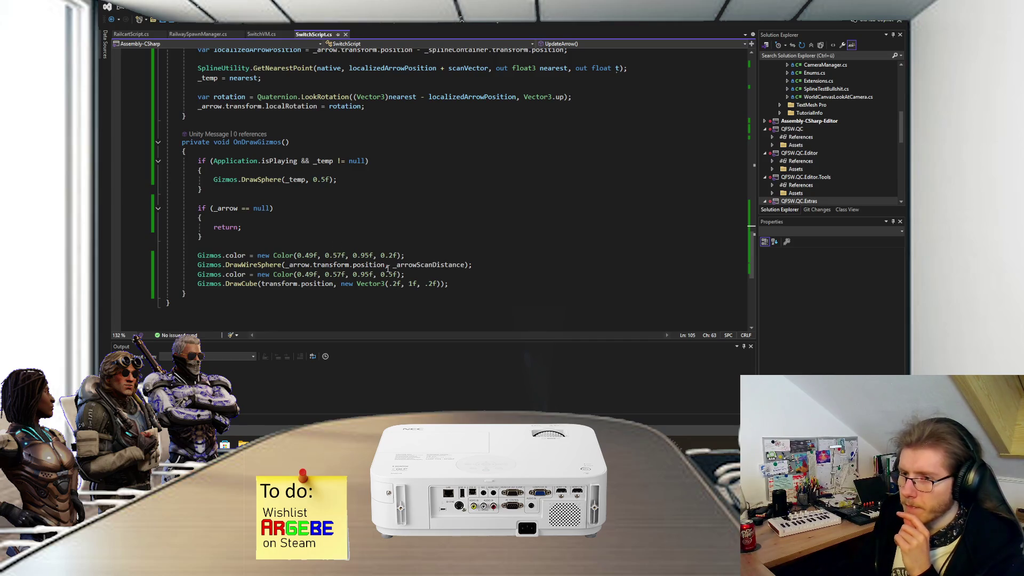
click(355, 180)
key(Return)
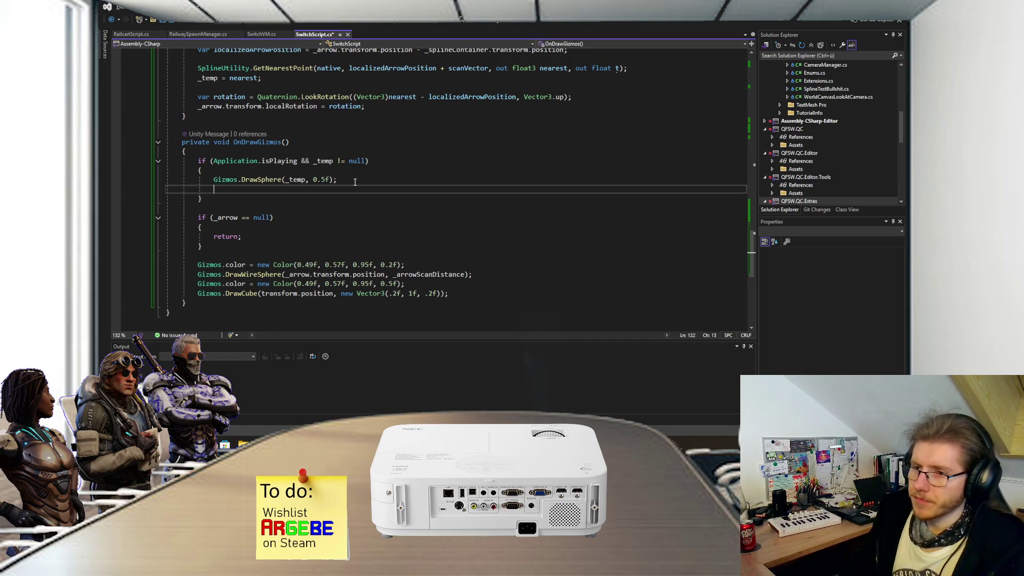
text(Gizmos.DrawLine()
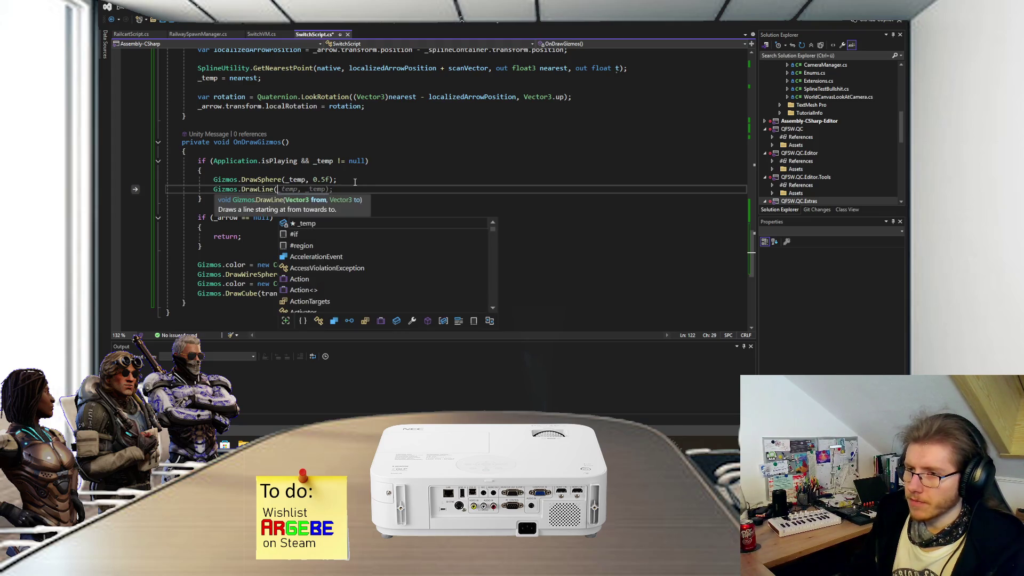
text(_arrow.transform.position,)
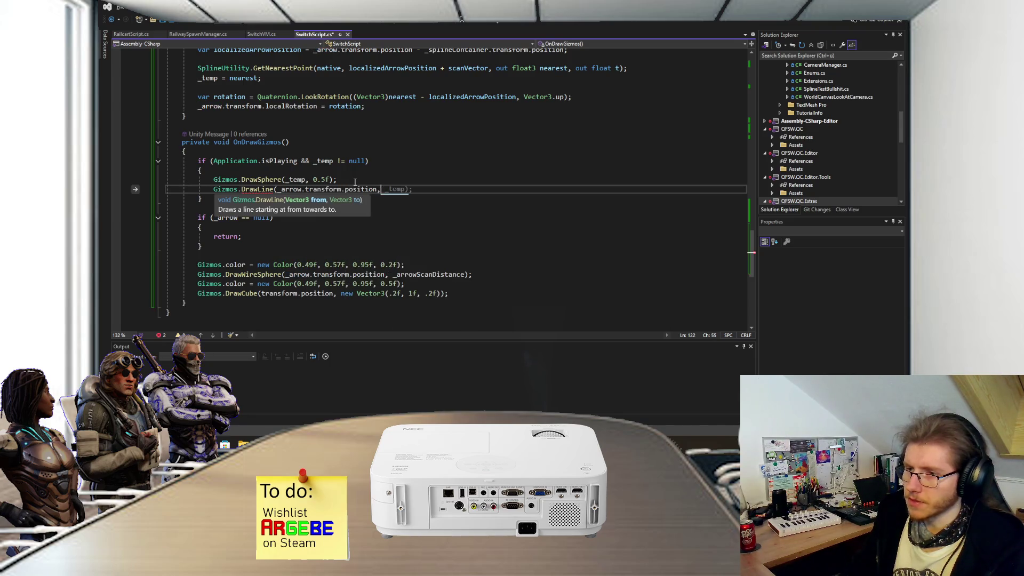
text( _temp)
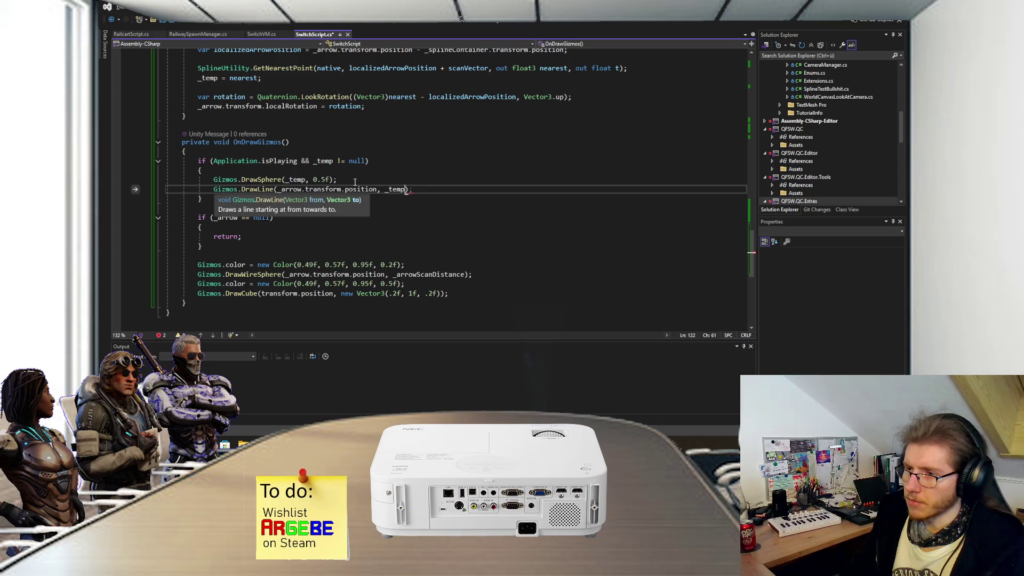
text();)
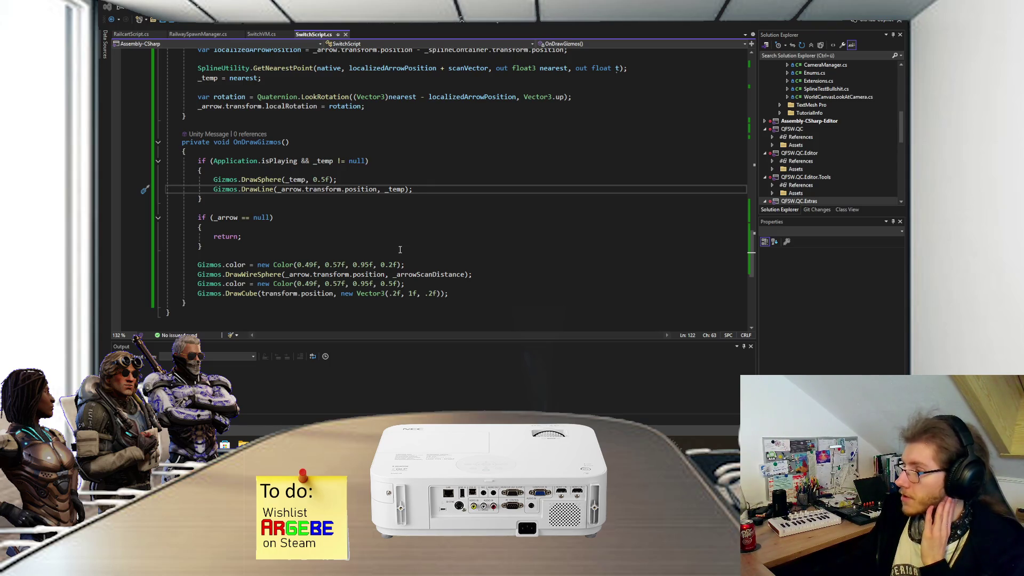
key(alt+Tab)
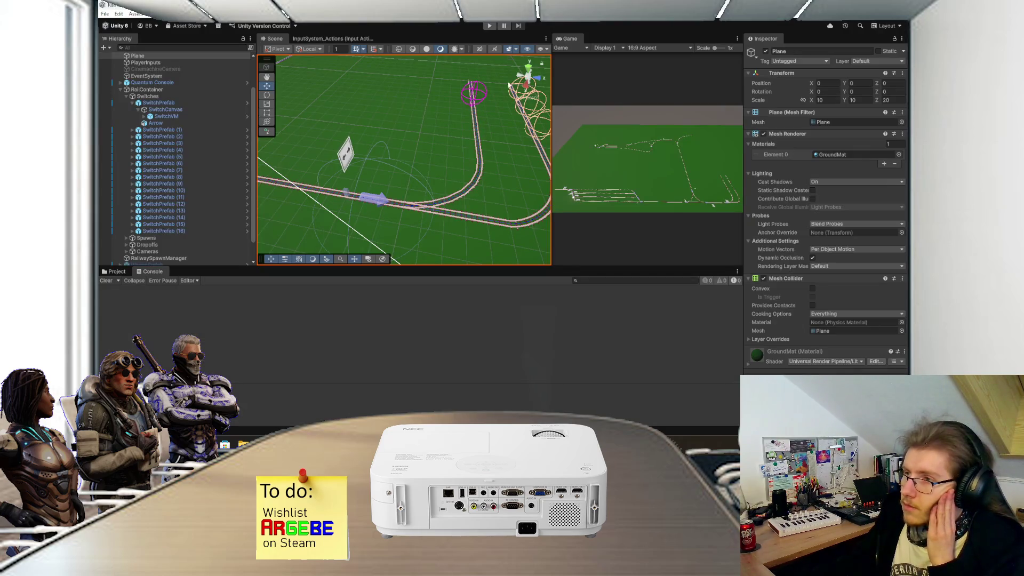
- Play the scene, view the track junction, and select the Arrow object before stopping
click(489, 26)
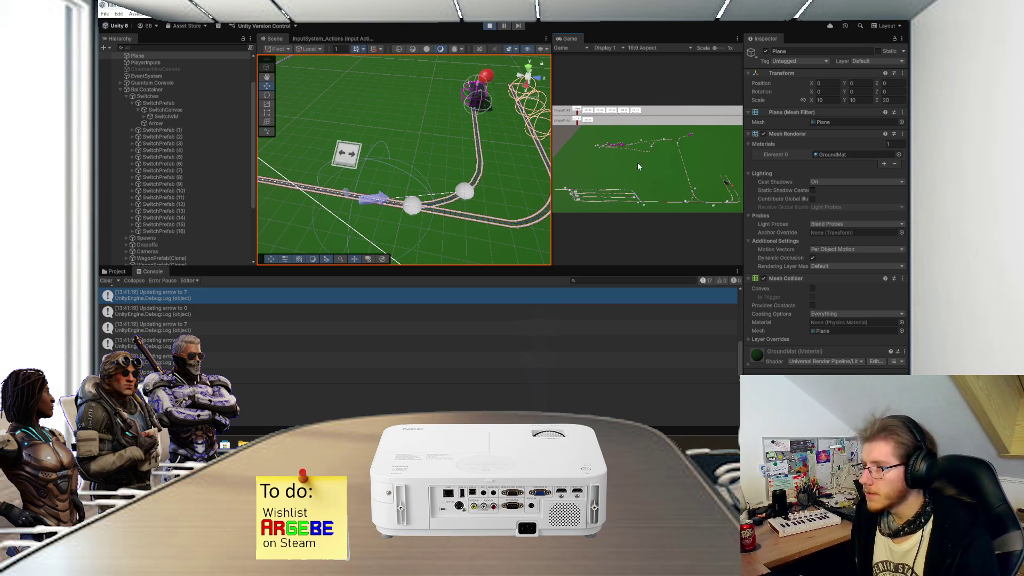
scroll(654, 175, down, 3)
scroll(651, 182, up, 3)
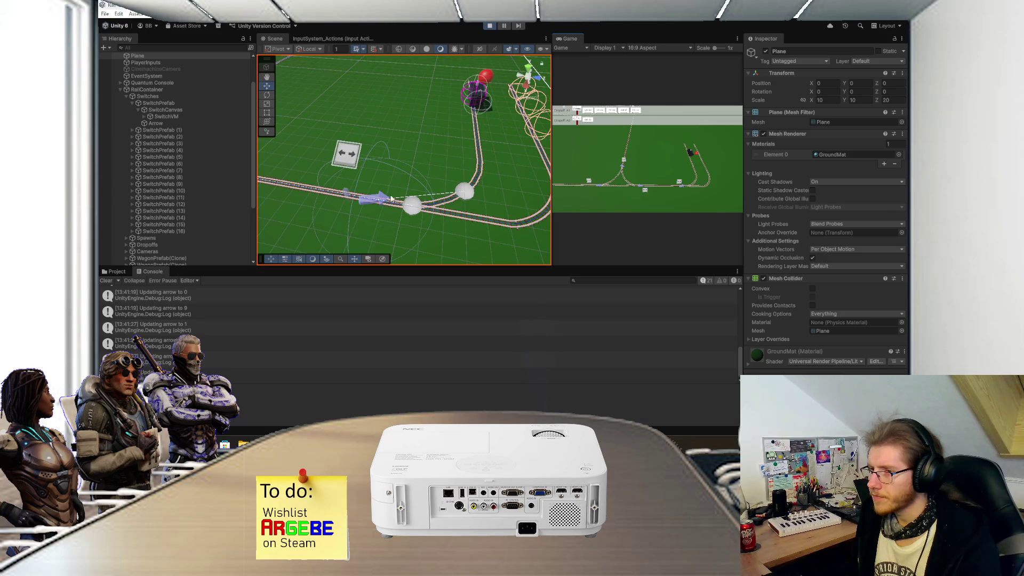
scroll(340, 206, down, 2)
drag(339, 206, 438, 209)
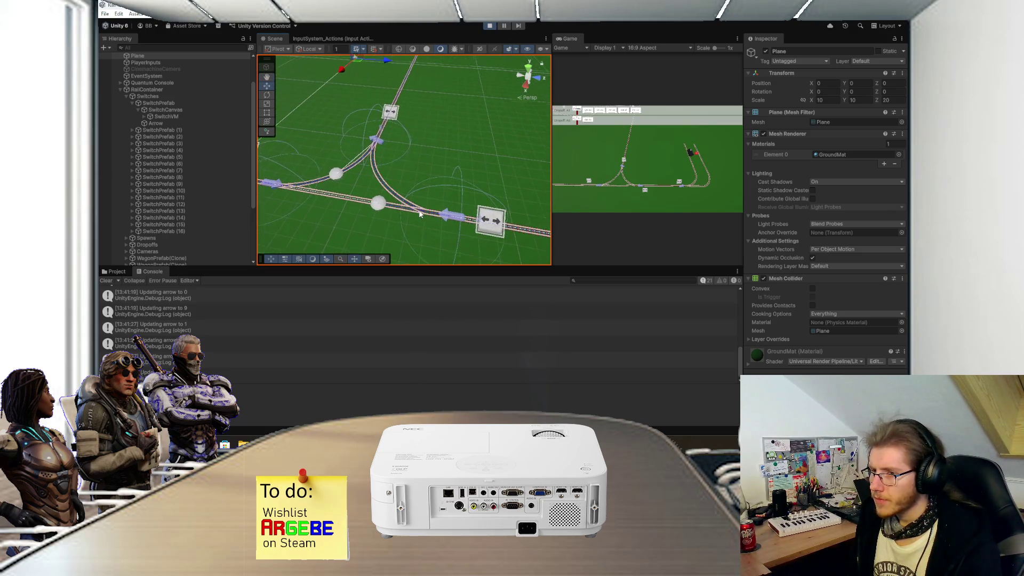
scroll(420, 209, up, 4)
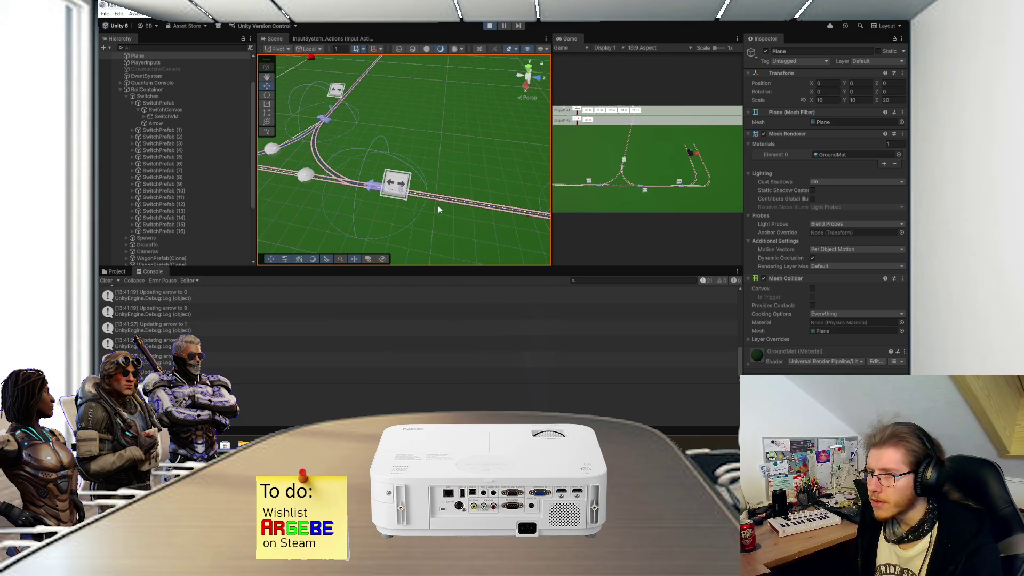
drag(365, 207, 407, 226)
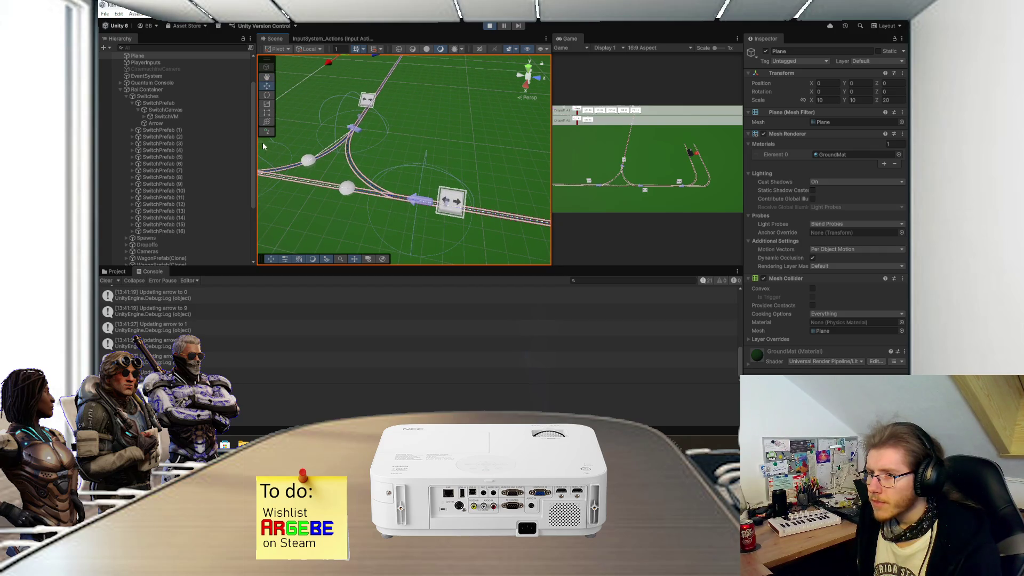
drag(344, 170, 413, 203)
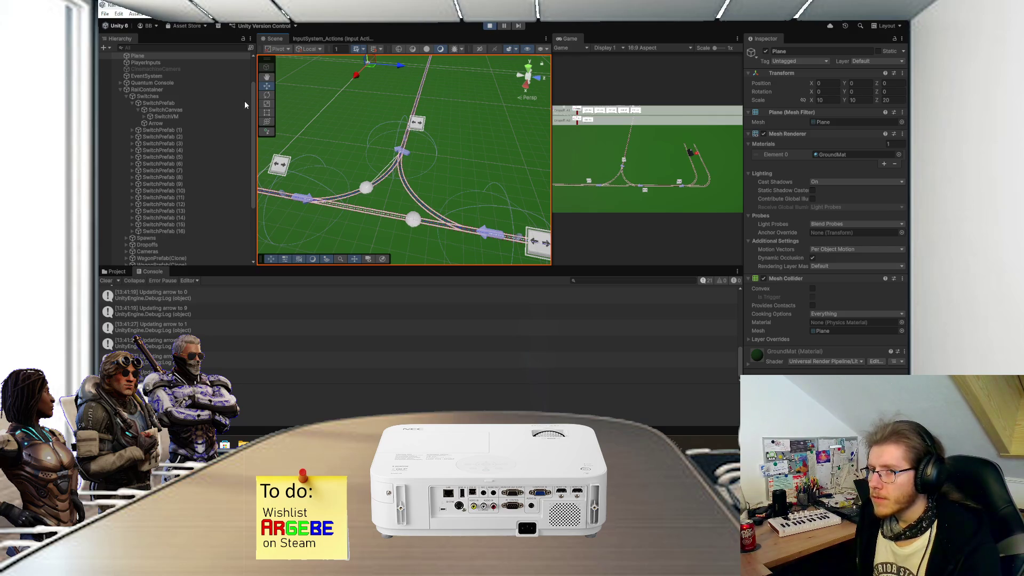
click(203, 122)
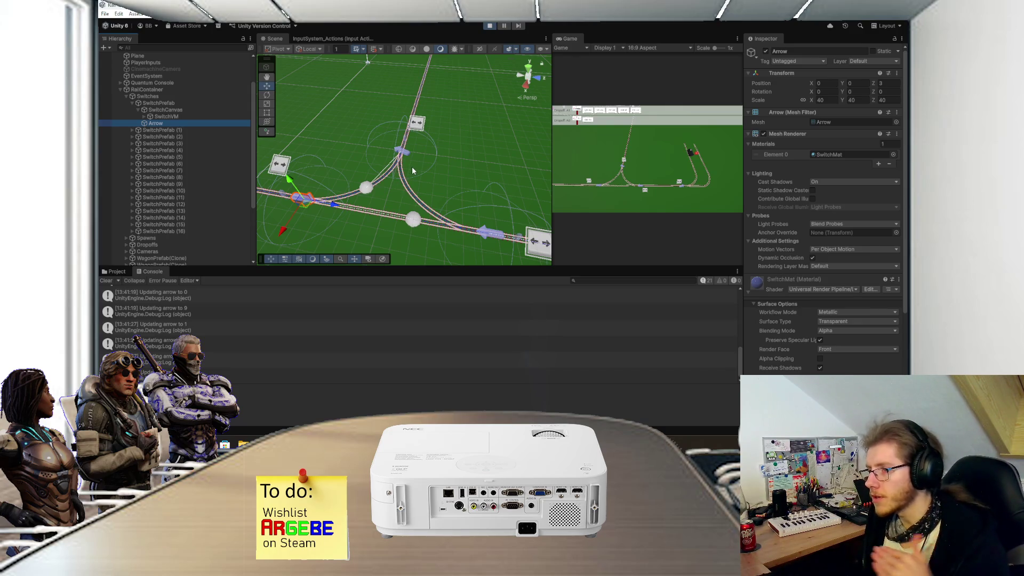
click(490, 26)
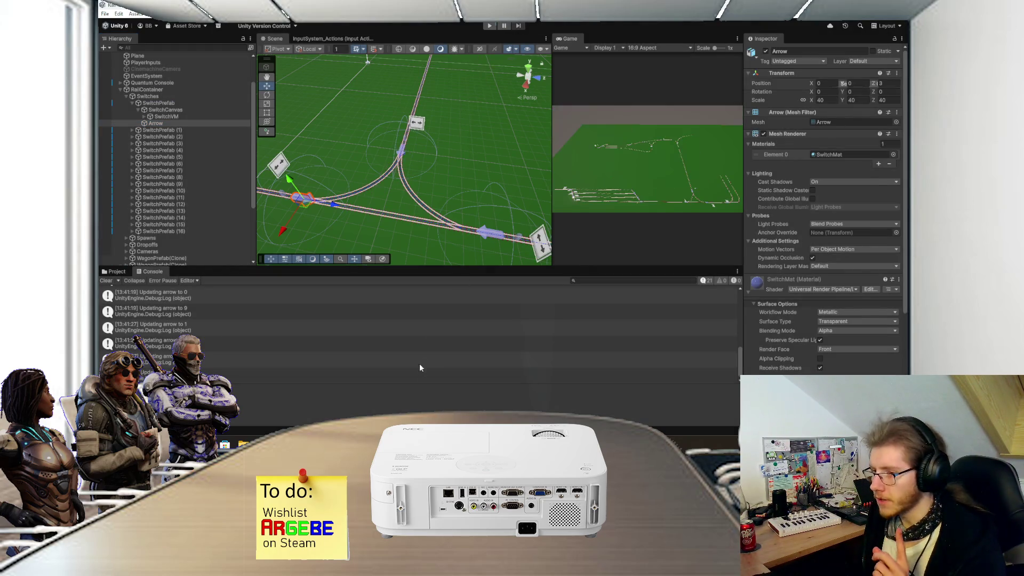
- Replace Vector3.forward with _arrow.transform.forward in the scanVector line and save
key(alt+Tab)
scroll(374, 229, up, 7)
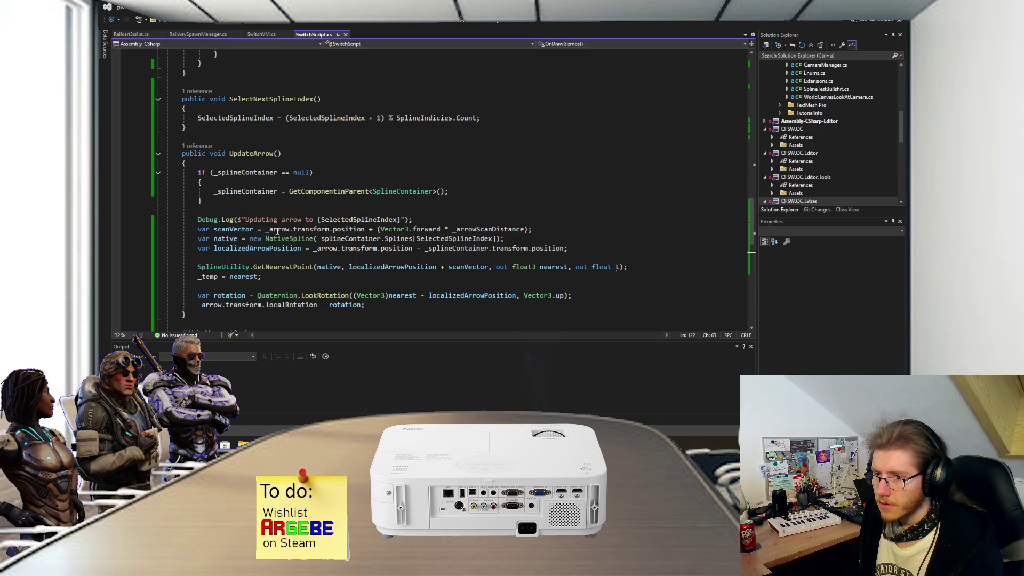
drag(441, 229, 380, 230)
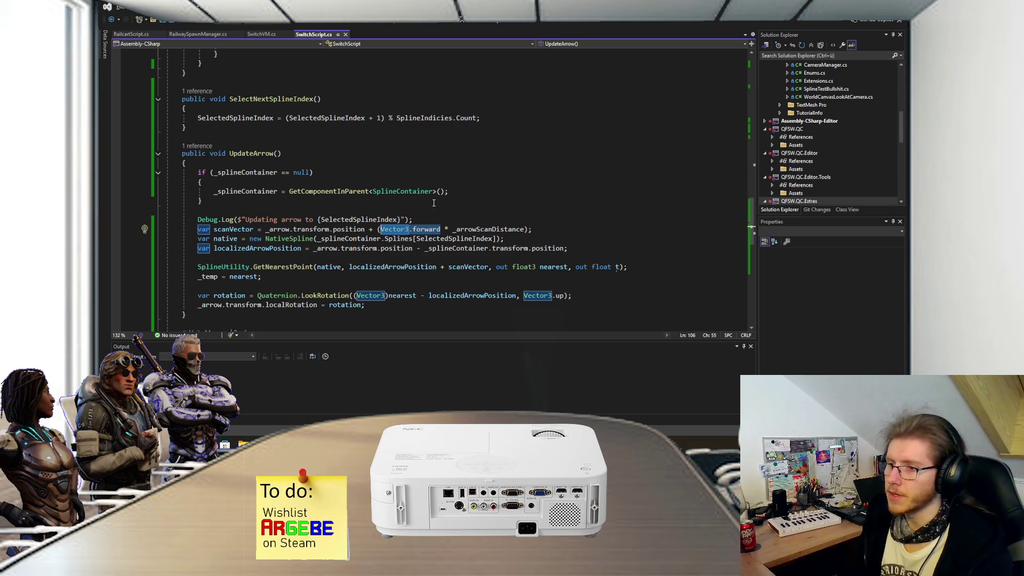
text(_arrow.transform.position)
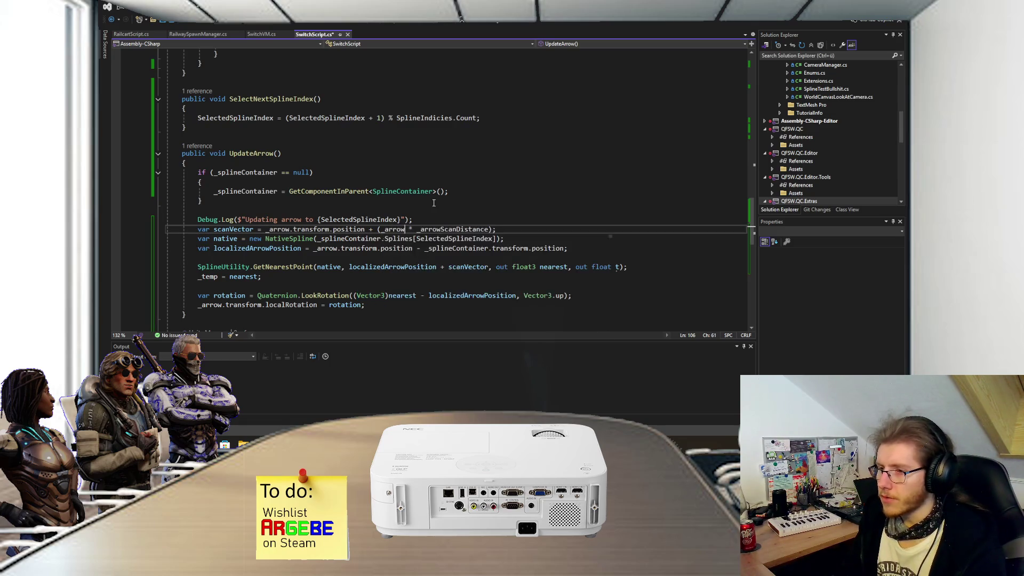
key(BackSpace)
key(BackSpace)
key(BackSpace)
text(forward)
key(ctrl+s)
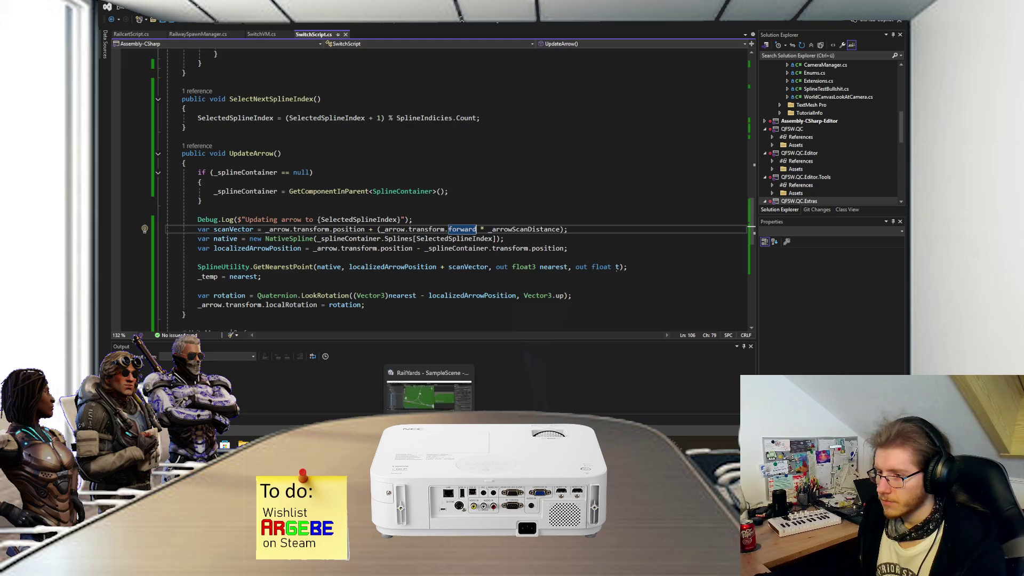
click(402, 392)
key(alt+Tab)
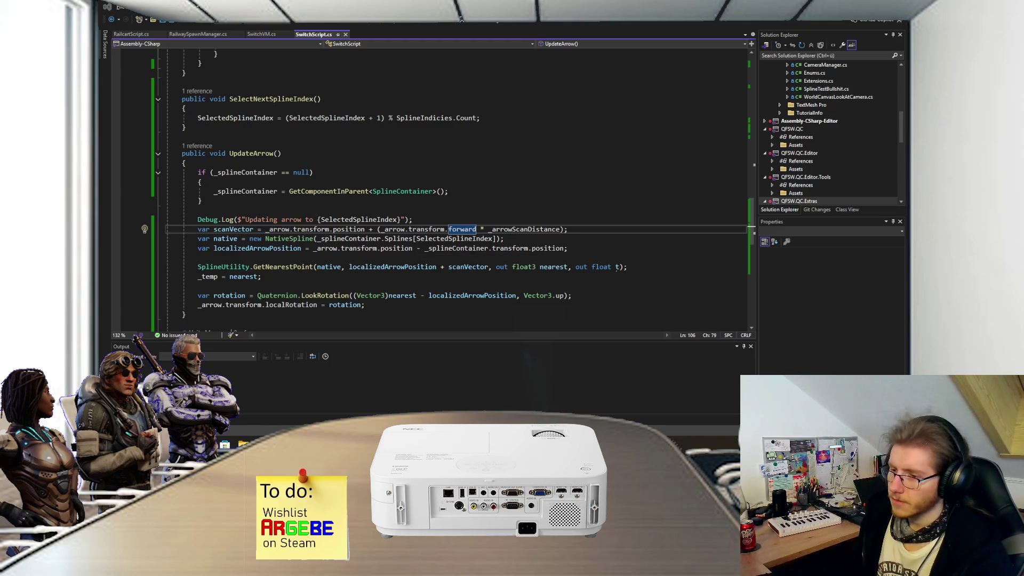
key(alt+Tab)
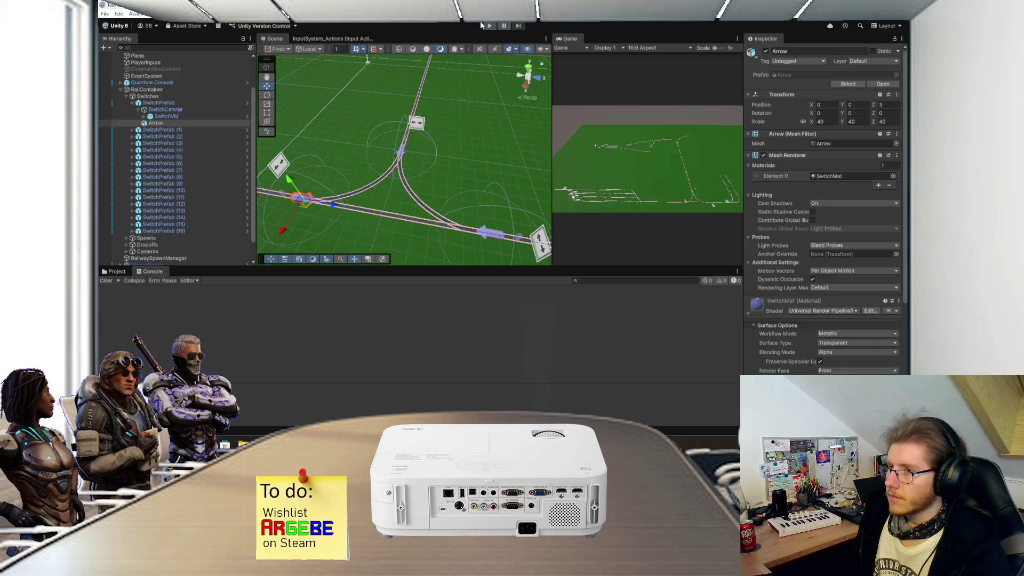
- Start play mode and zoom the Scene view into the track junction
click(490, 25)
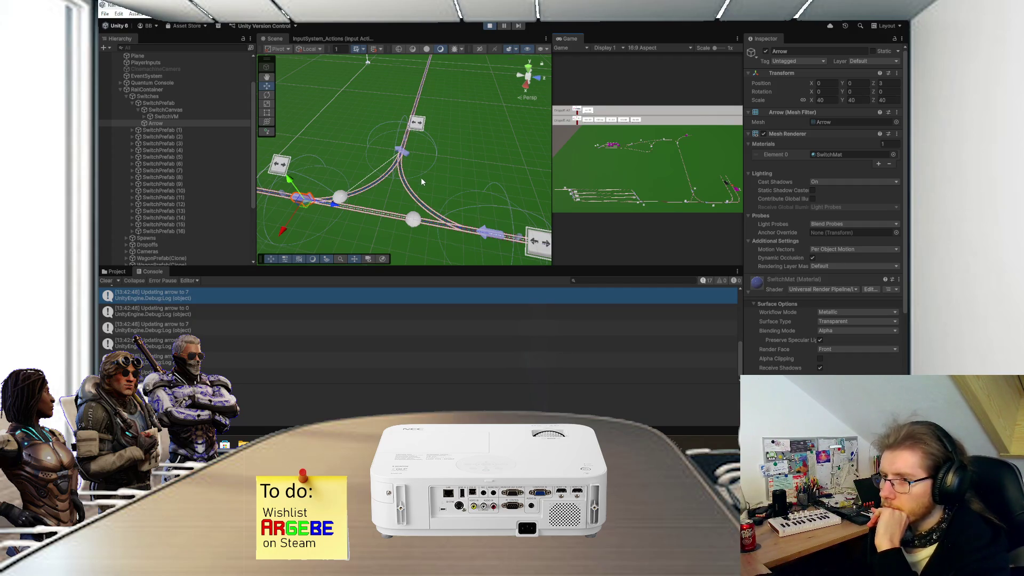
scroll(421, 181, up, 2)
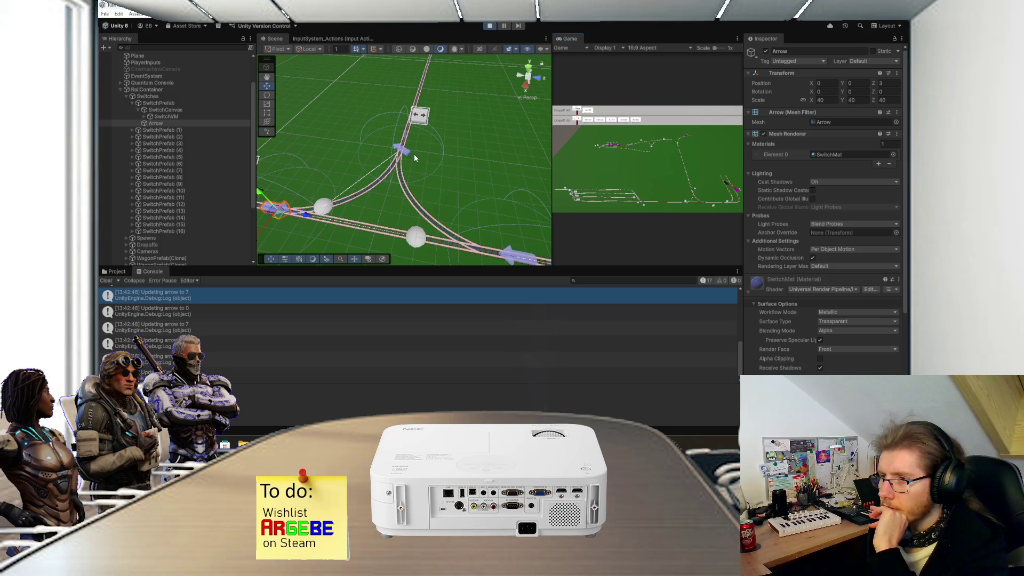
- Stop play mode, change _arrow.transform.localRotation to _arrow.transform.rotation in UpdateArrow, and save
click(490, 25)
key(alt+Tab)
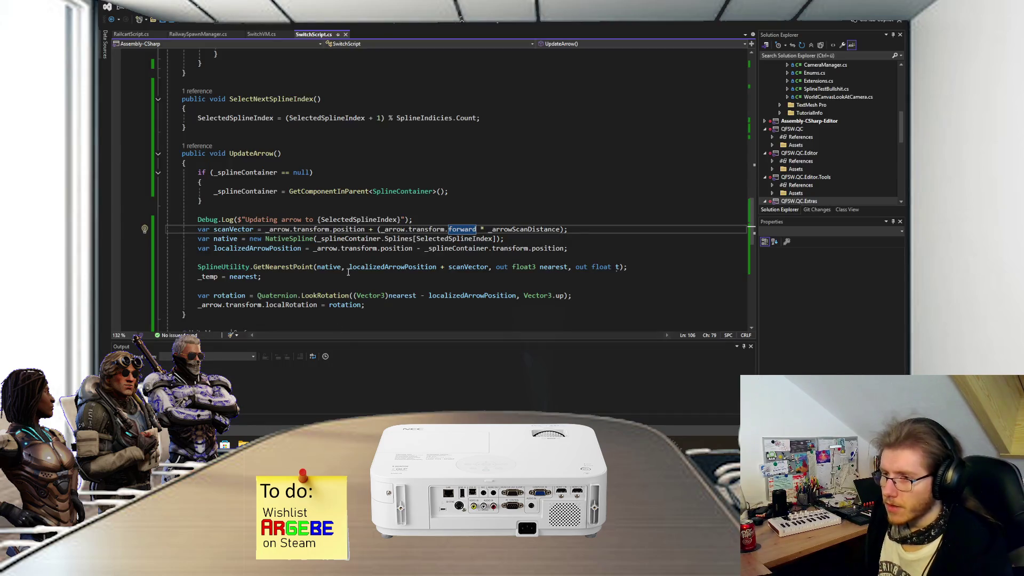
scroll(356, 260, down, 5)
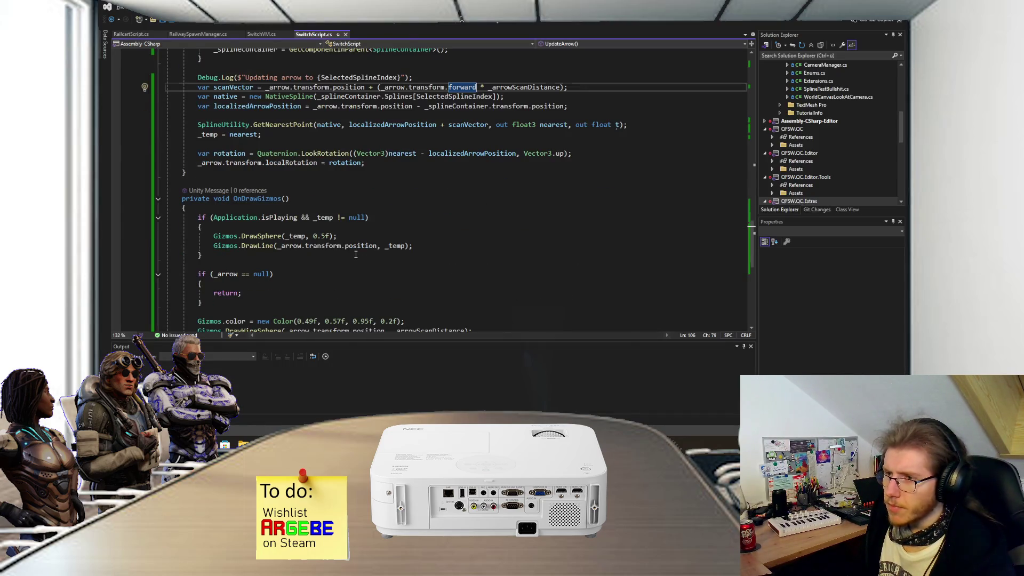
scroll(356, 260, up, 4)
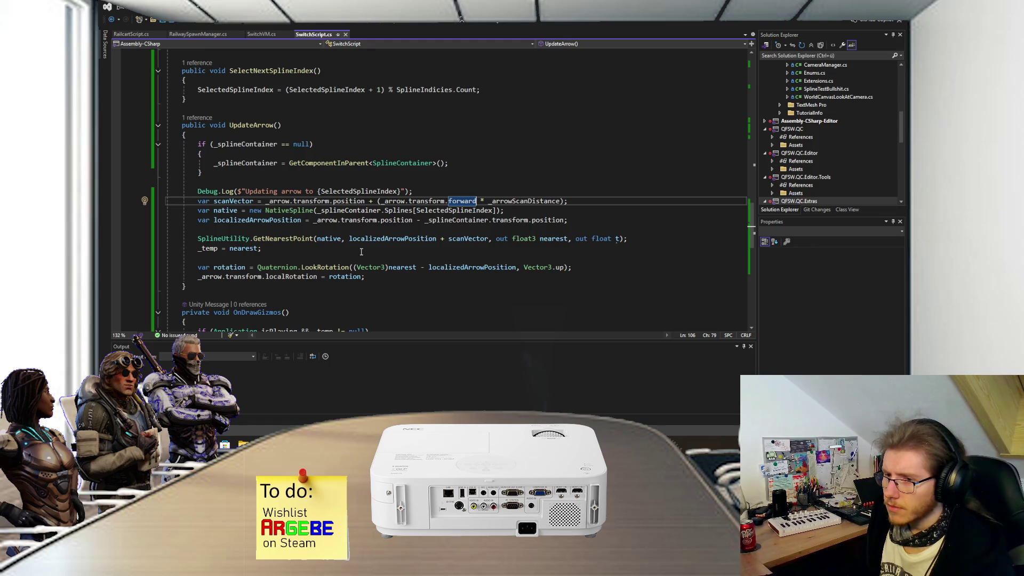
double_click(305, 277)
text(rotation)
click(372, 275)
key(ctrl+s)
key(alt+Tab)
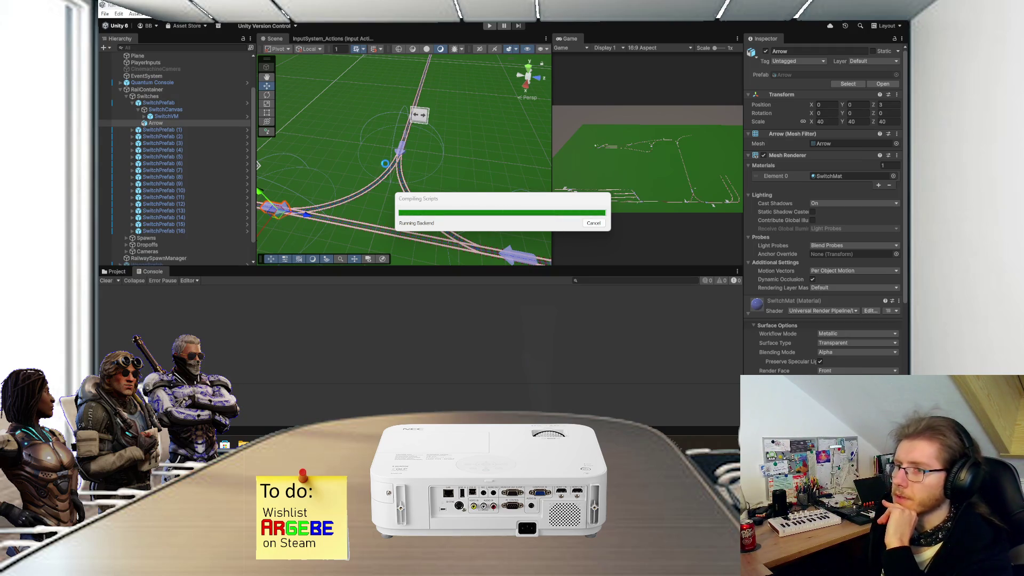
- Start play mode and flip a track switch twice in the Game view
click(489, 27)
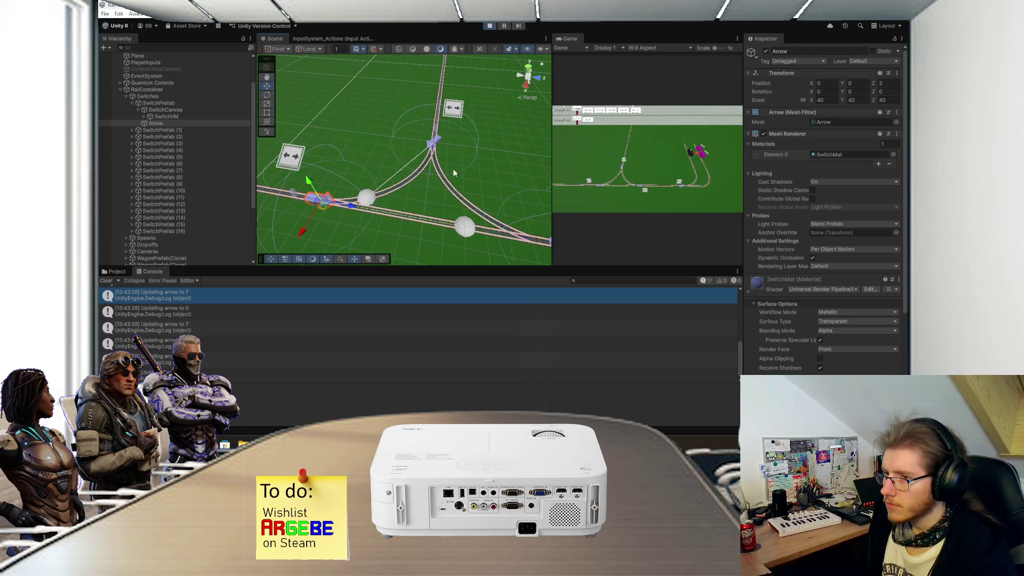
click(589, 183)
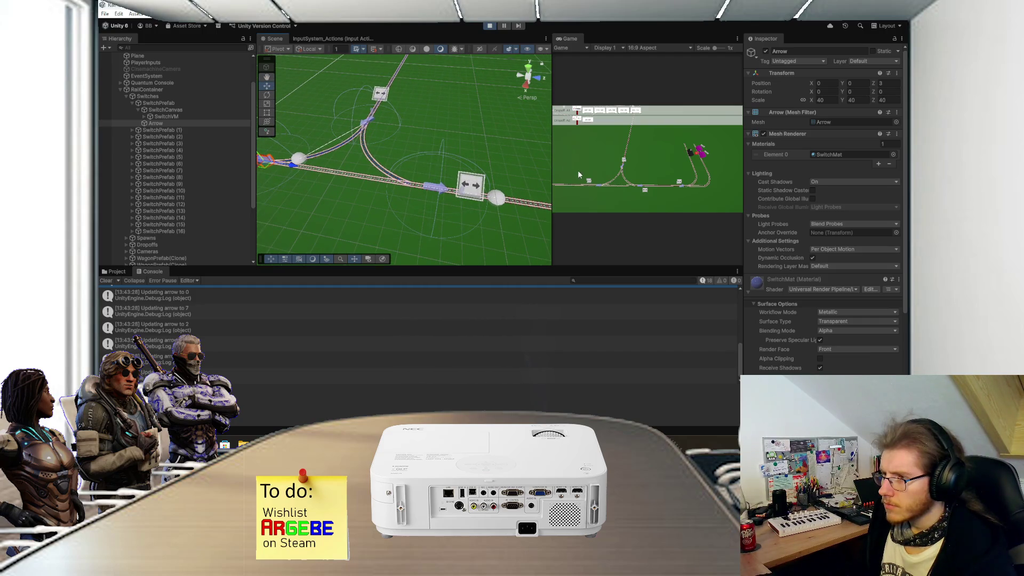
click(590, 183)
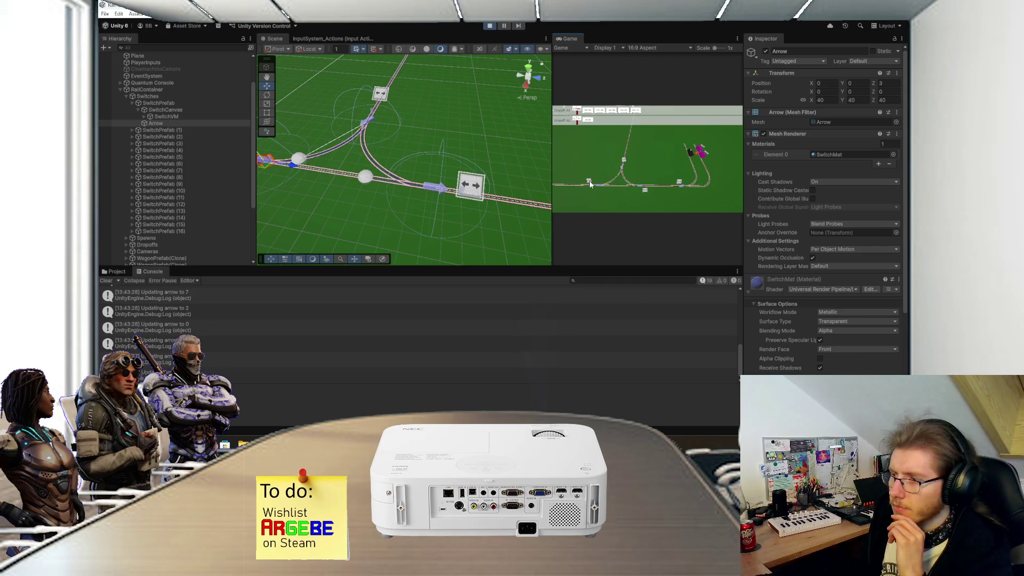
- Select SwitchPrefab and set its first spline index to 0
click(203, 104)
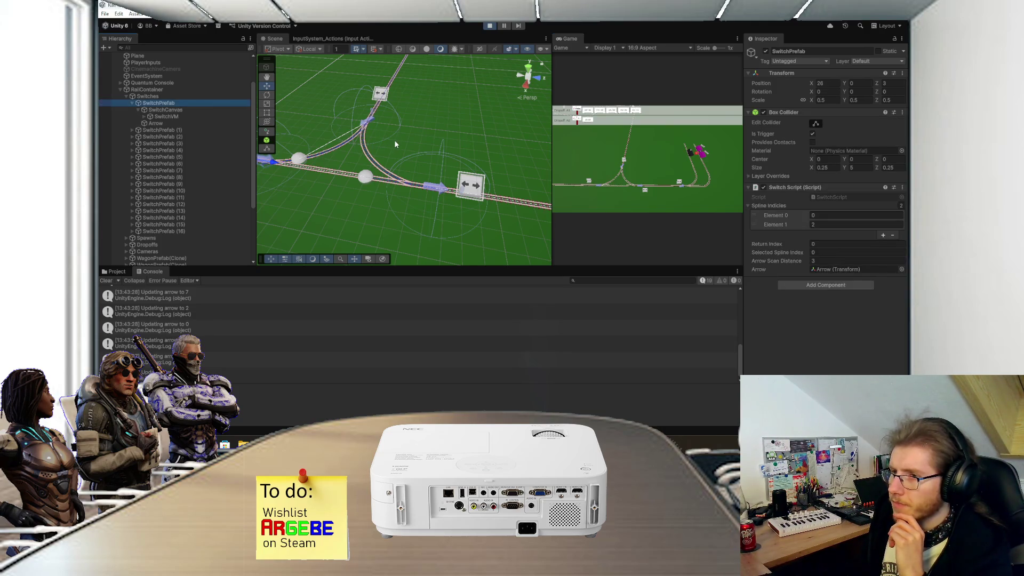
scroll(395, 140, up, 2)
text(0)
key(Return)
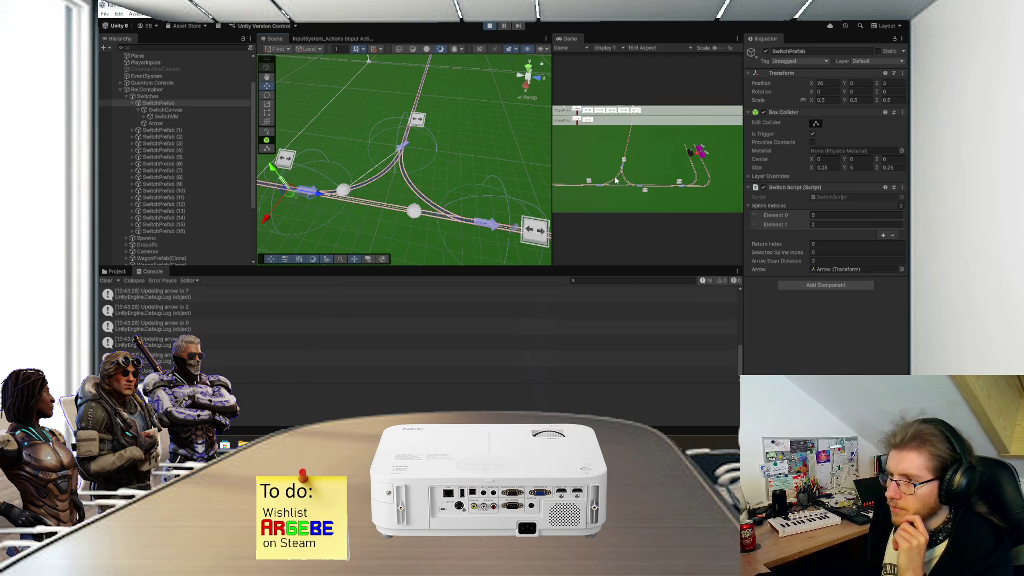
- Flip track switches three more times, watching the arrow update, then stop play mode
click(589, 183)
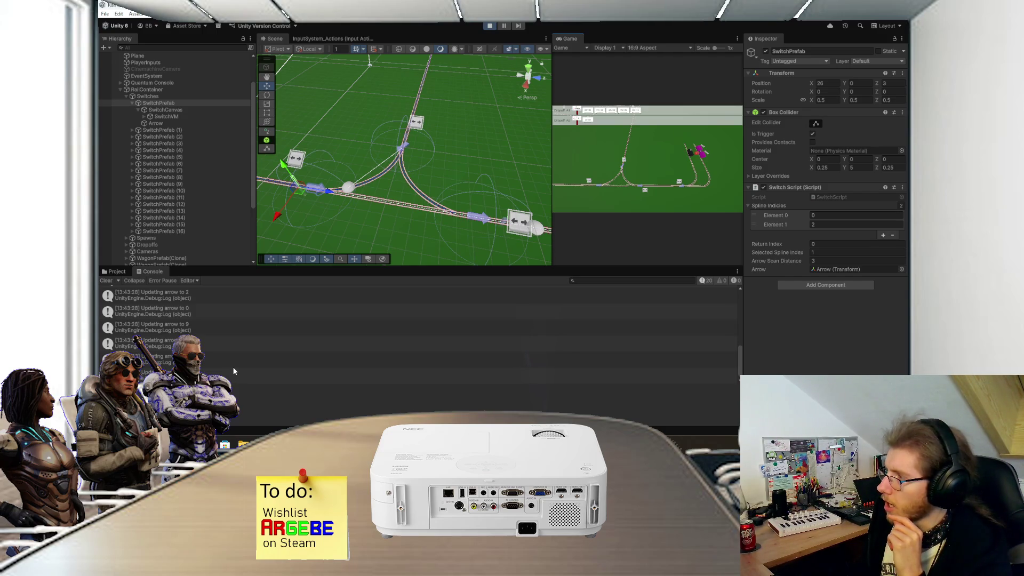
click(590, 183)
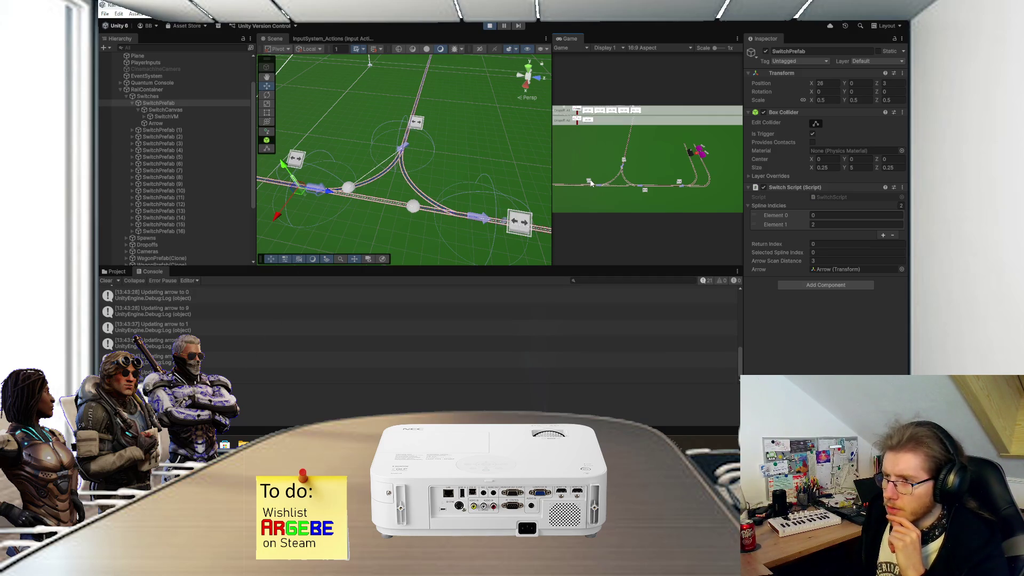
click(625, 161)
click(489, 26)
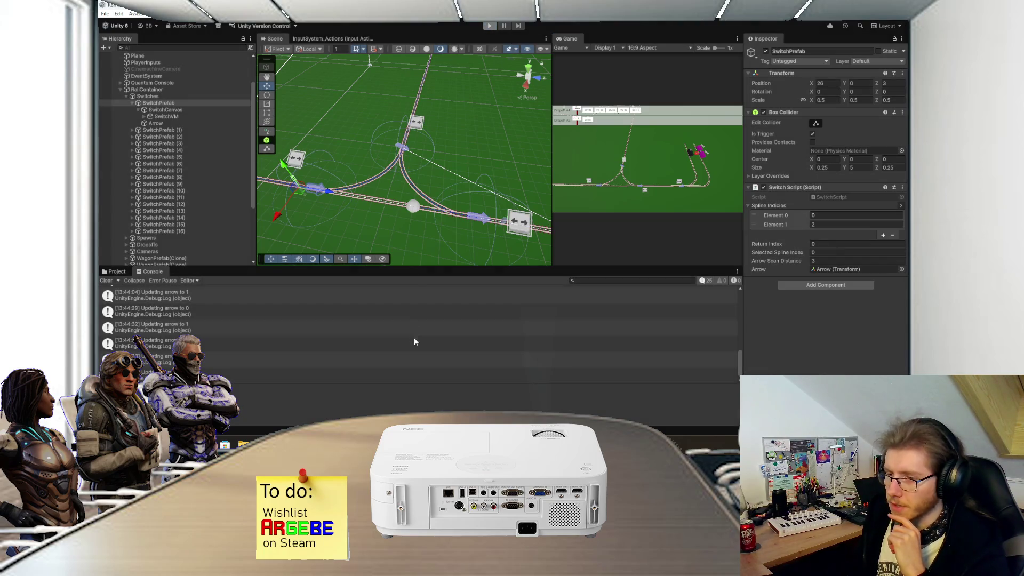
key(alt+Tab)
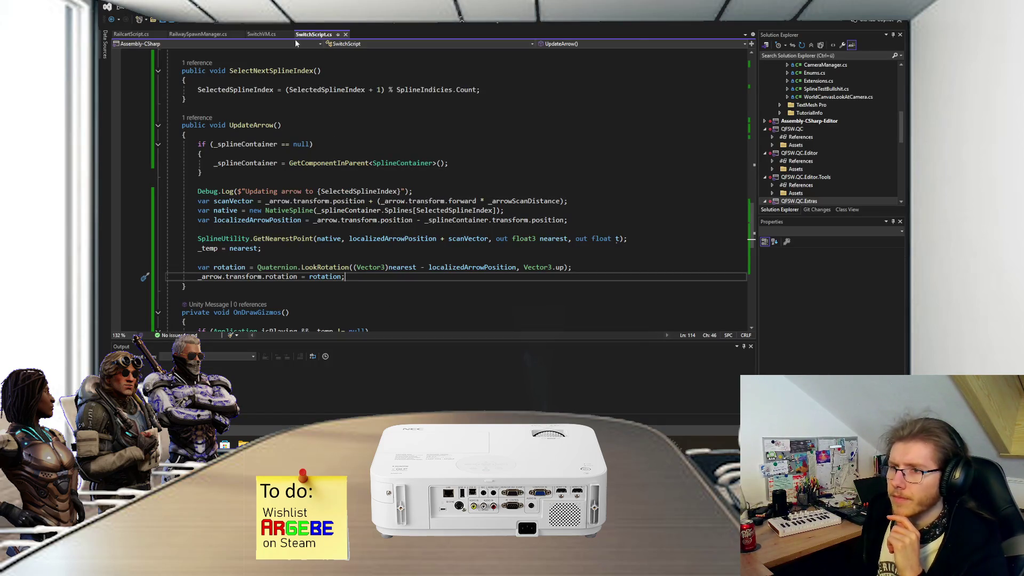
- Check where SelectedSplineIndex is used and comment out the old index increment line
scroll(295, 169, up, 3)
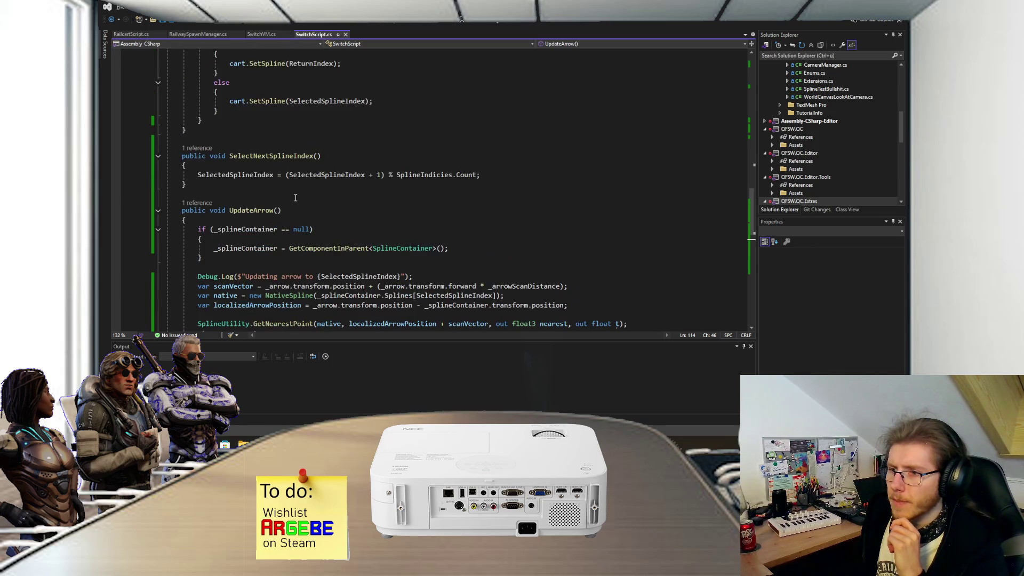
scroll(293, 201, up, 2)
mouse_move(256, 235)
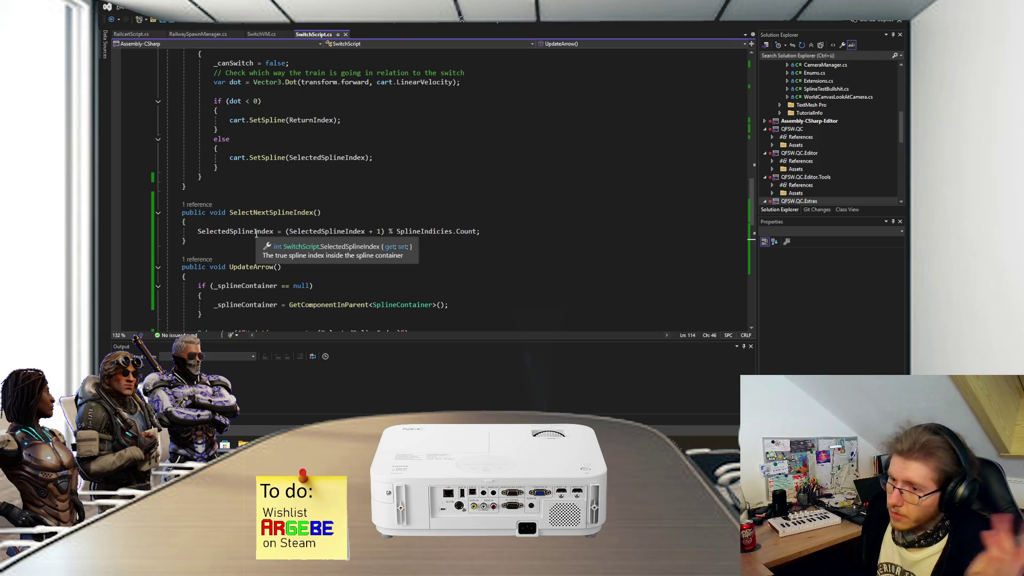
click(256, 234)
scroll(299, 247, up, 2)
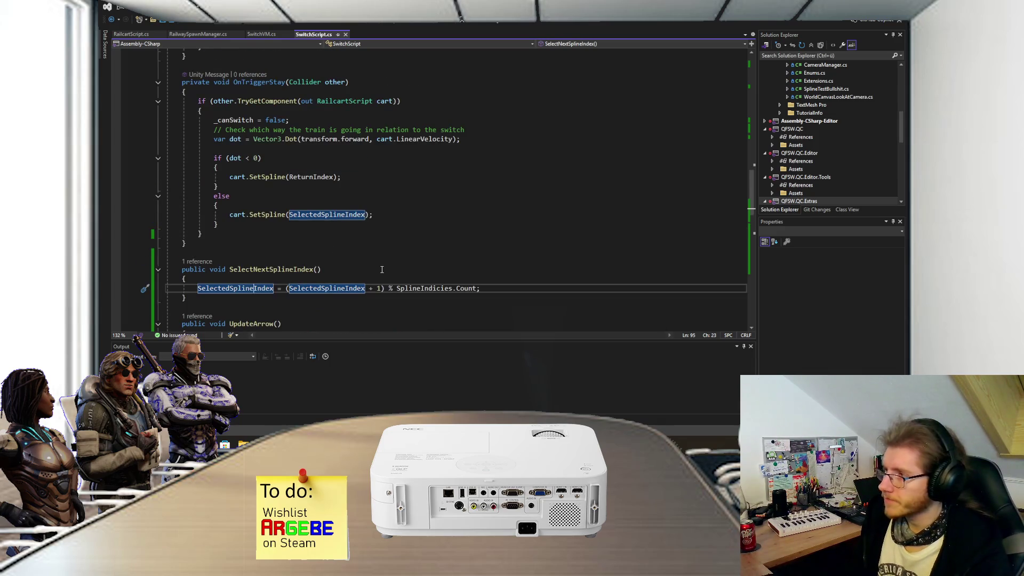
scroll(363, 268, up, 12)
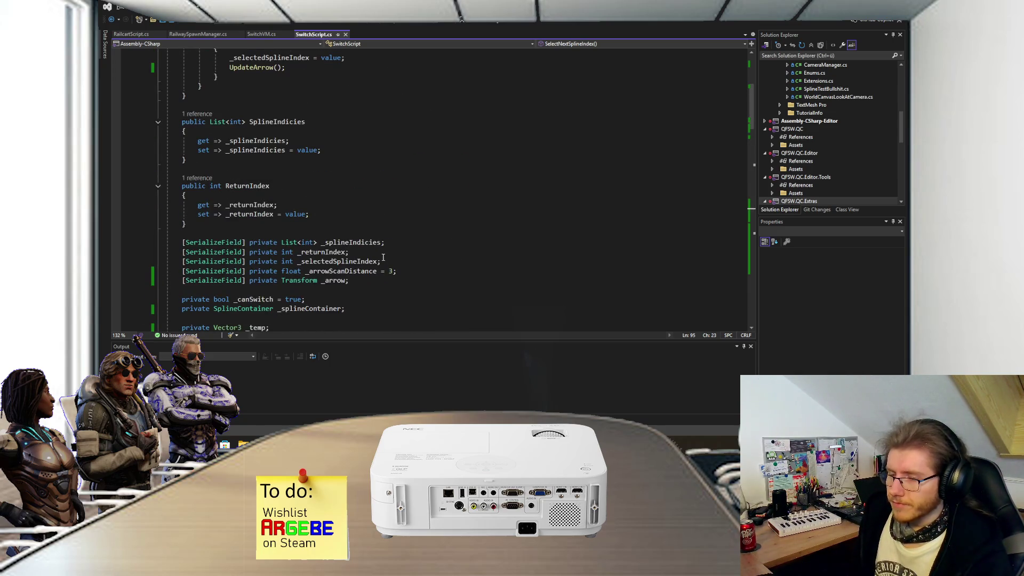
scroll(373, 258, down, 10)
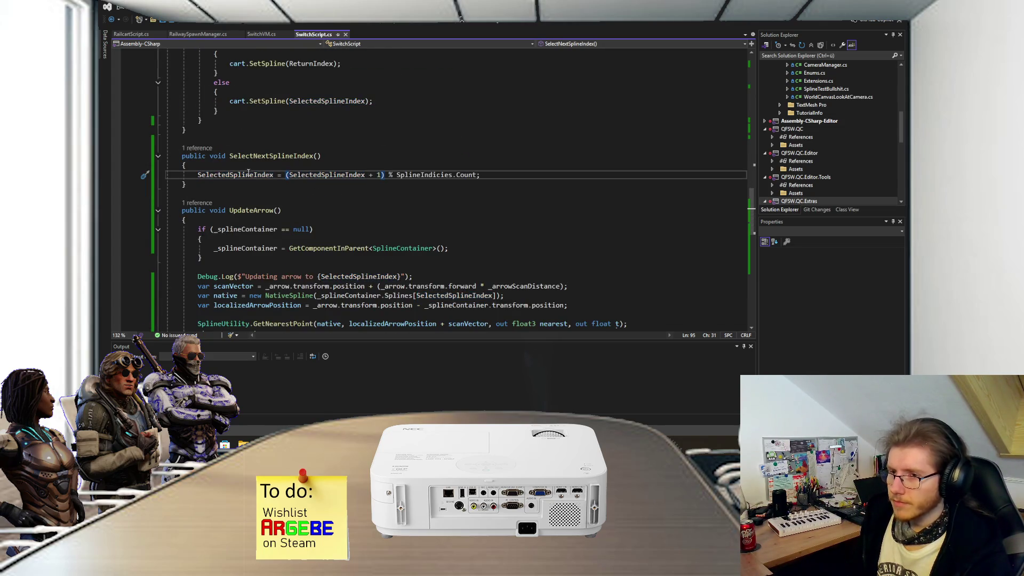
click(196, 176)
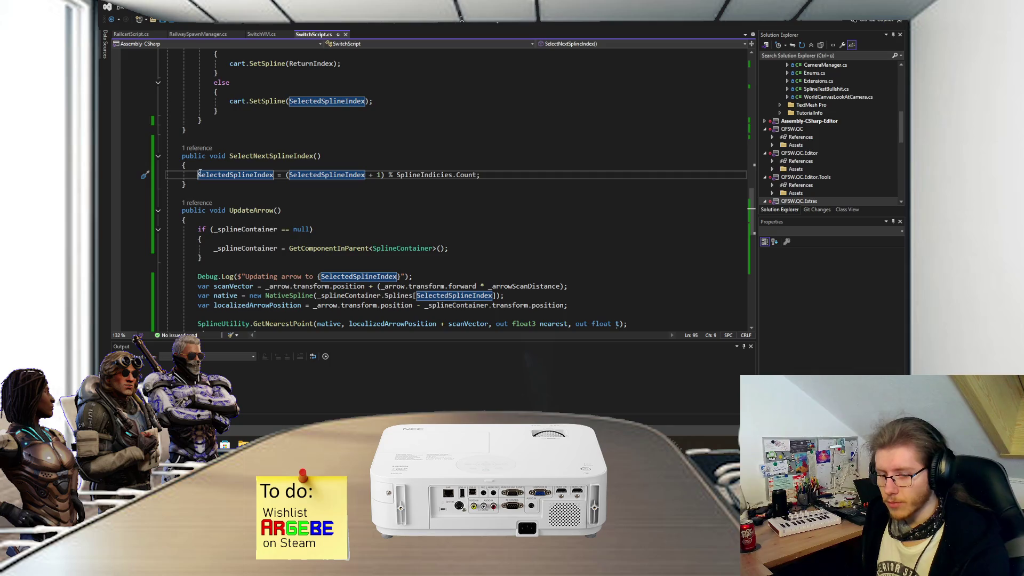
shift+click(228, 166)
key(ctrl+k)
key(ctrl+c)
key(Escape)
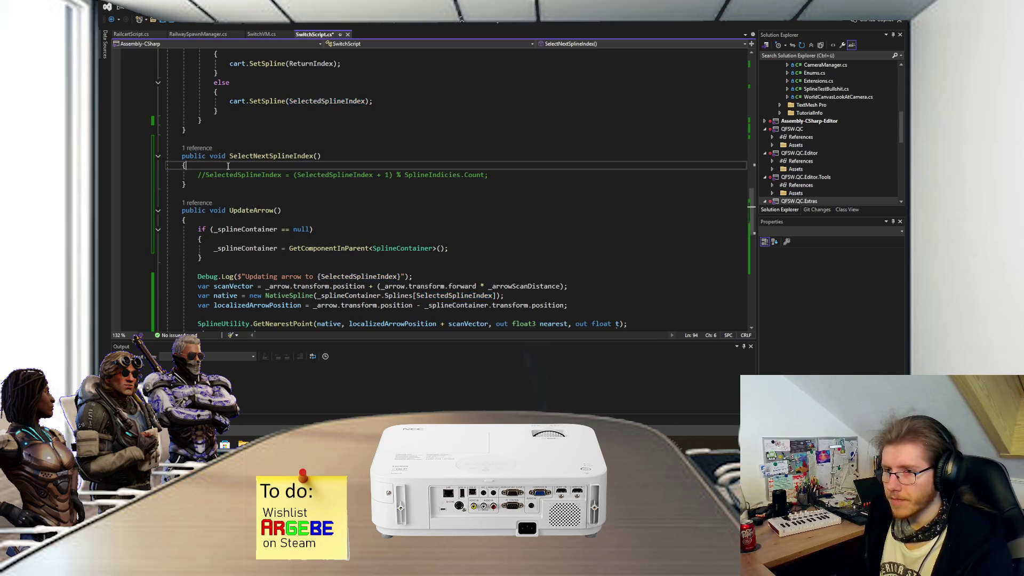
- Add the line var listIndex = SplineIndicies.IndexOf(SelectedSplineIndex);
key(Return)
text(var)
key(BackSpace)
key(BackSpace)
key(BackSpace)
text(i listIndex = )
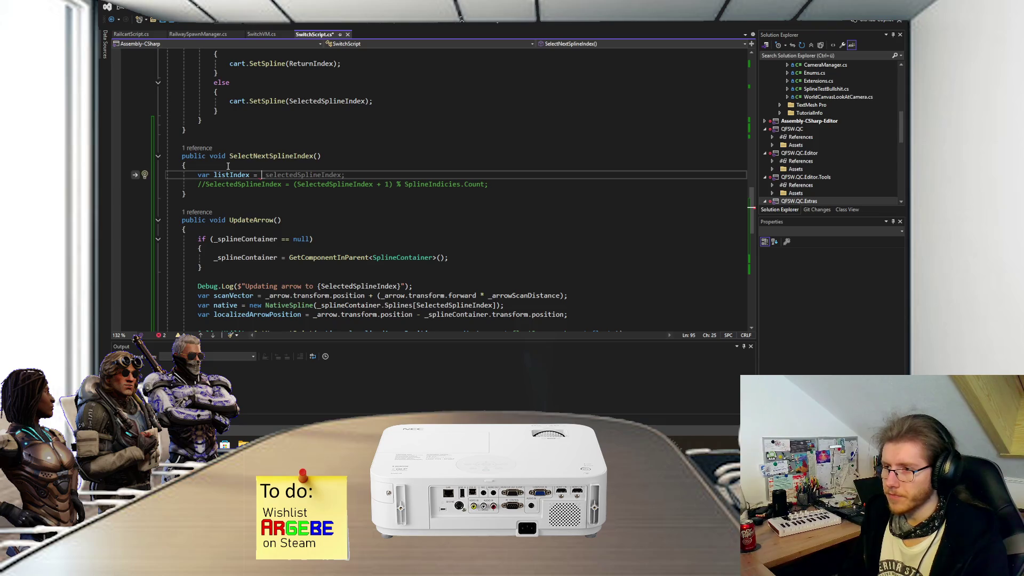
text(SplineIndicies.ind)
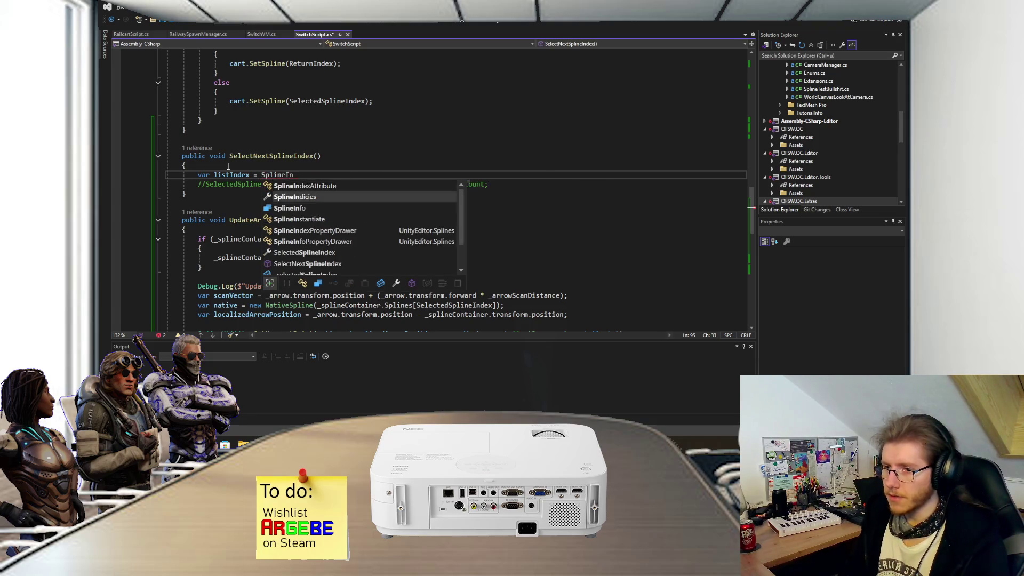
text((sel)
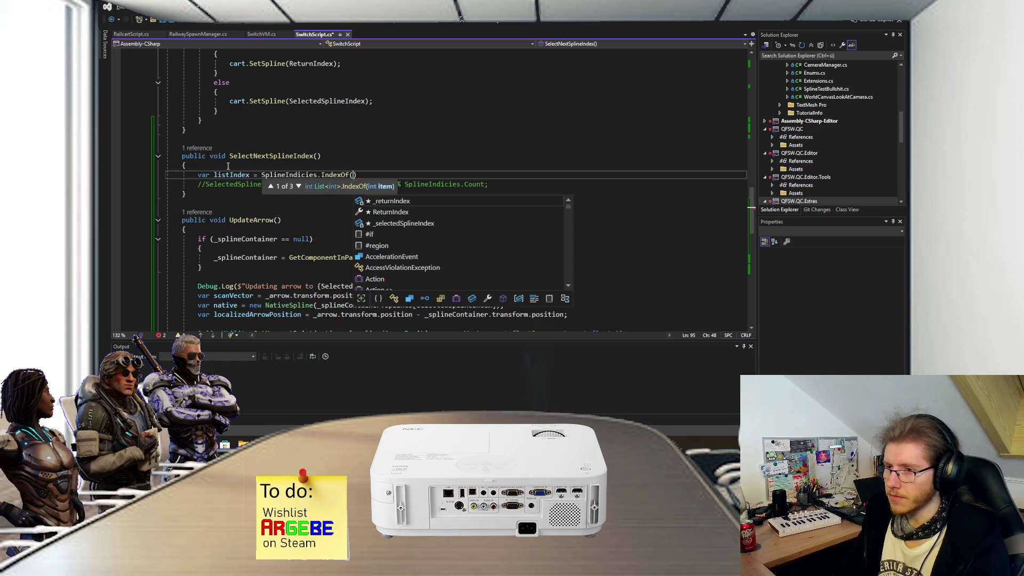
key(Tab)
text();)
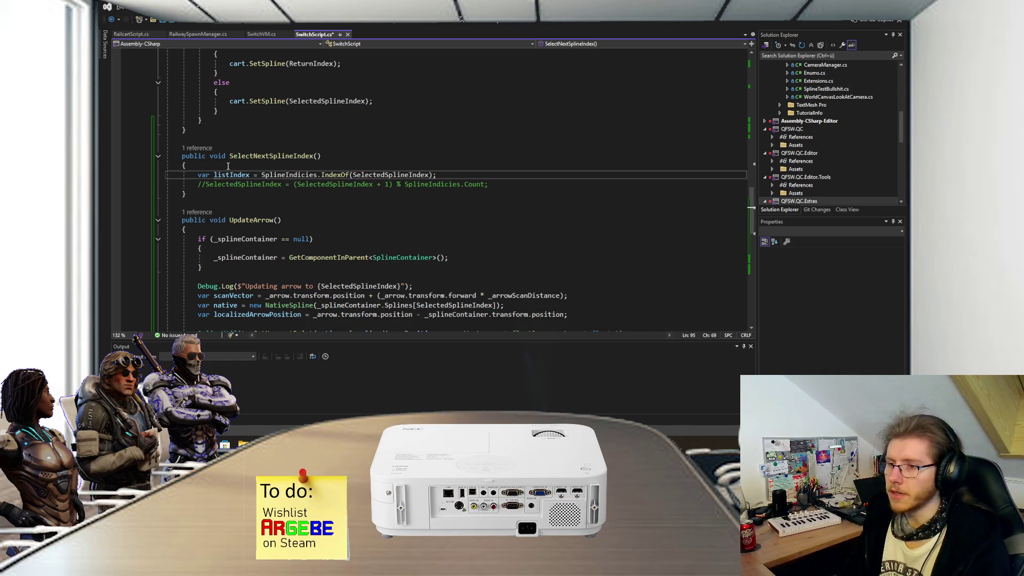
- Assign SelectedSplineIndex = SplineIndicies[(SelectedSplineIndex + 1) % SplineIndicies.Count]
key(Return)
text(var)
key(BackSpace)
key(BackSpace)
key(BackSpace)
text(Sel)
key(Tab)
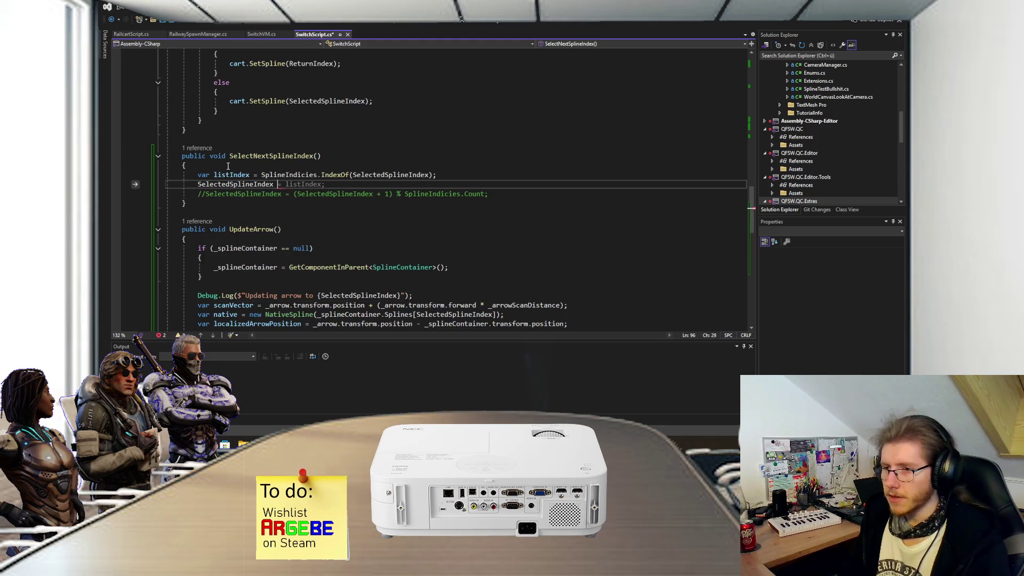
text(Spl)
key(Tab)
text([()
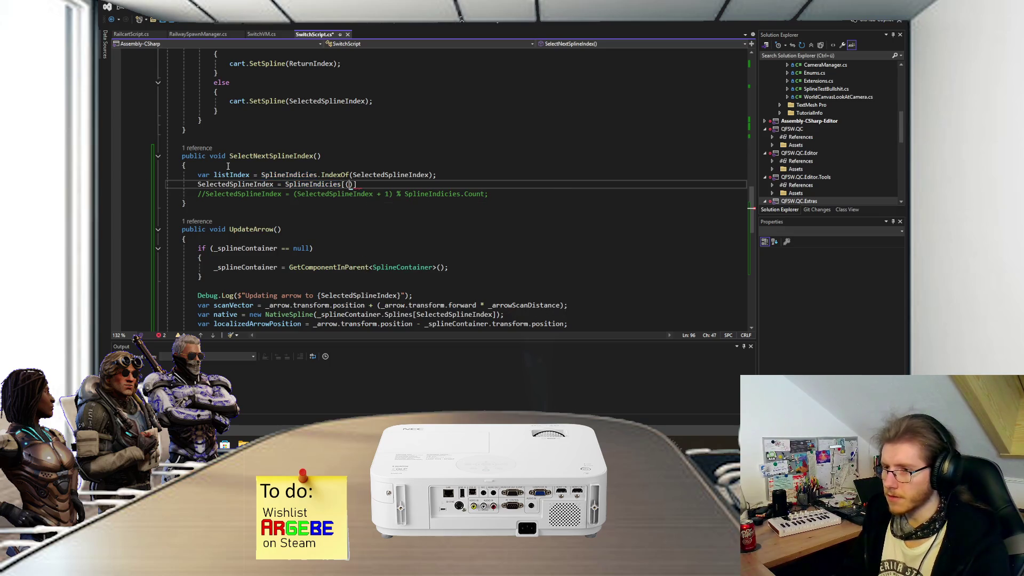
text(Sele)
key(Tab)
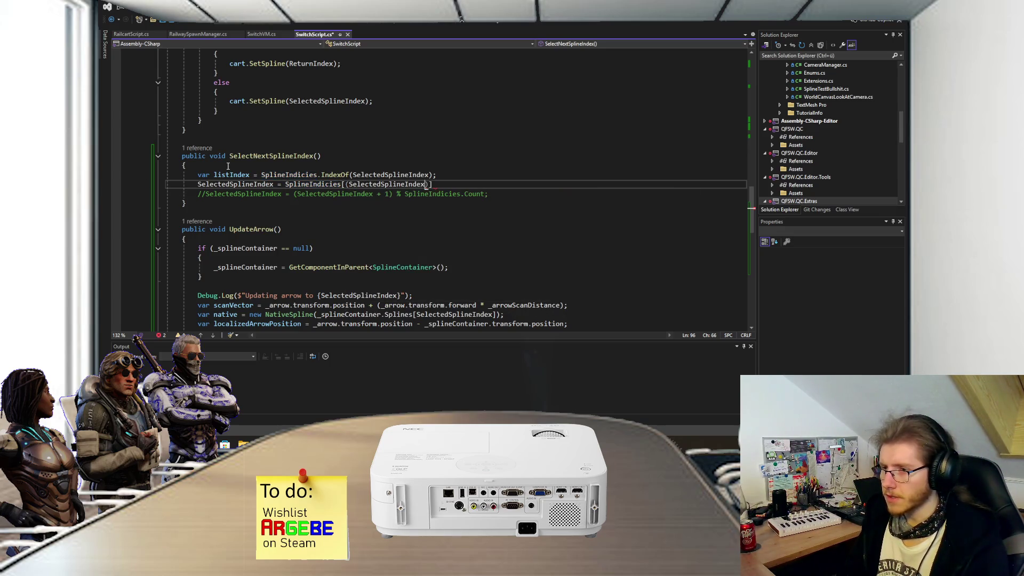
text(+ 1) %)
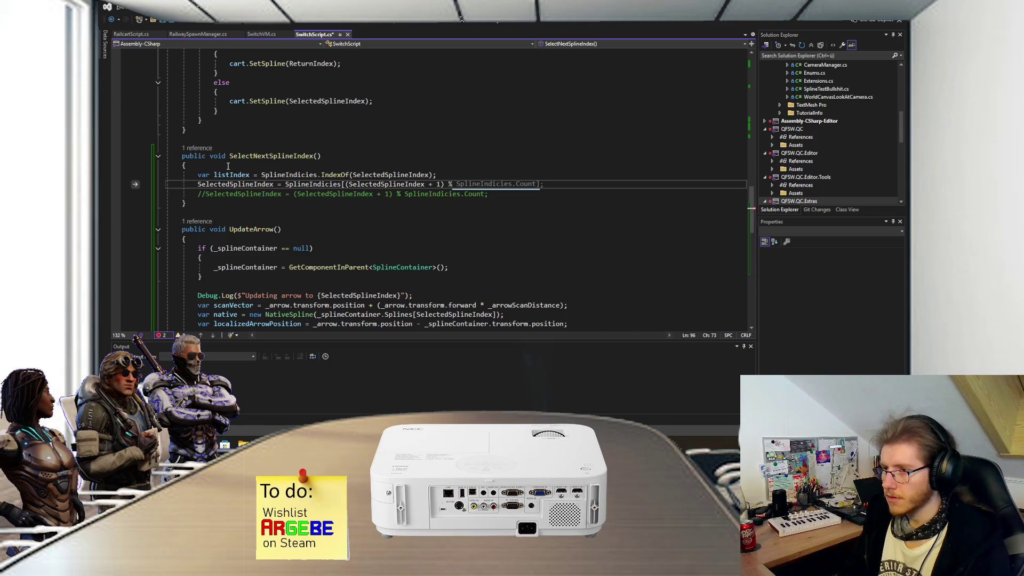
key(Tab)
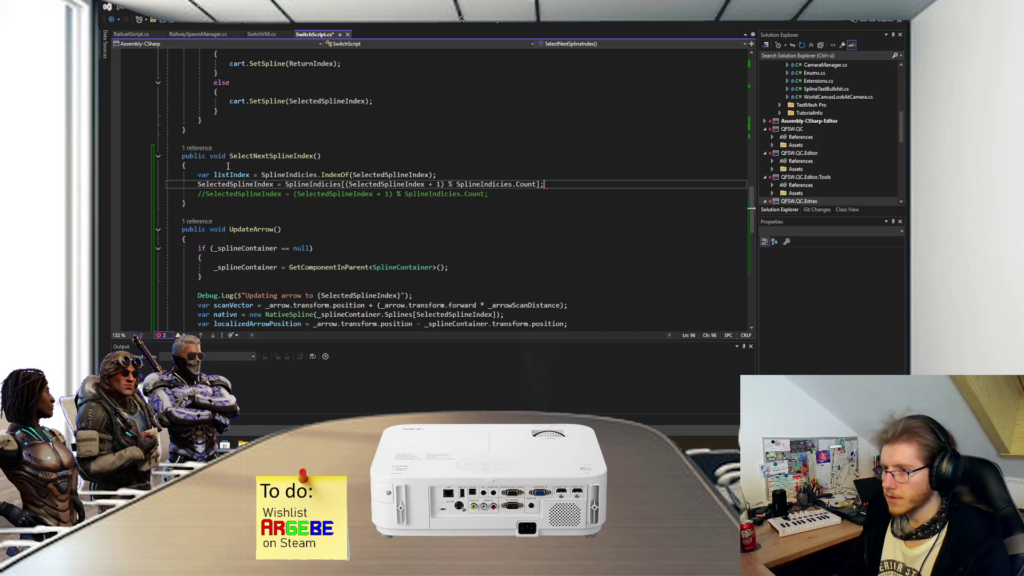
- Delete the old commented-out increment line and save SwitchScript.cs
drag(543, 194, 553, 187)
key(Delete)
key(ctrl+s)
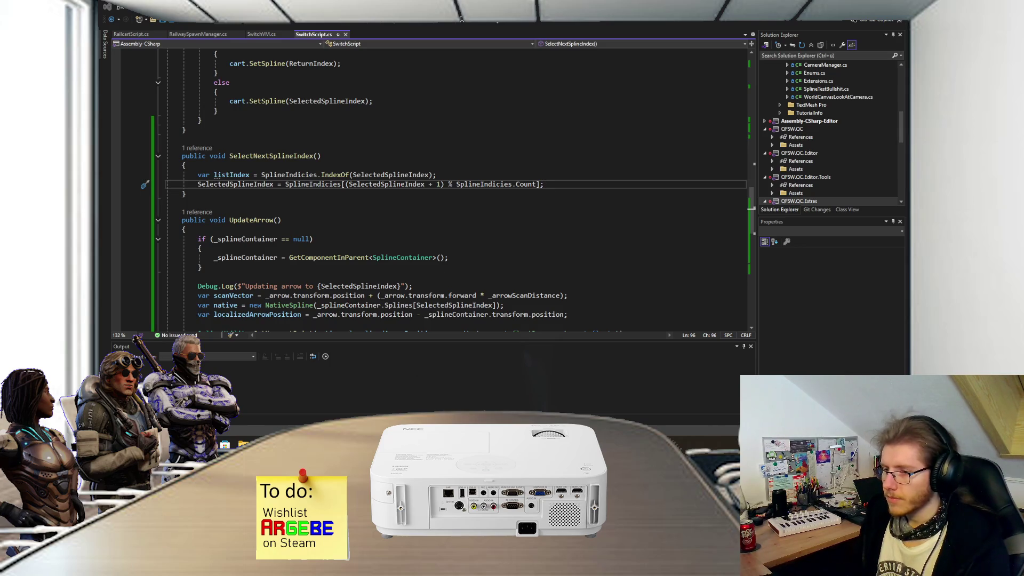
key(alt+Tab)
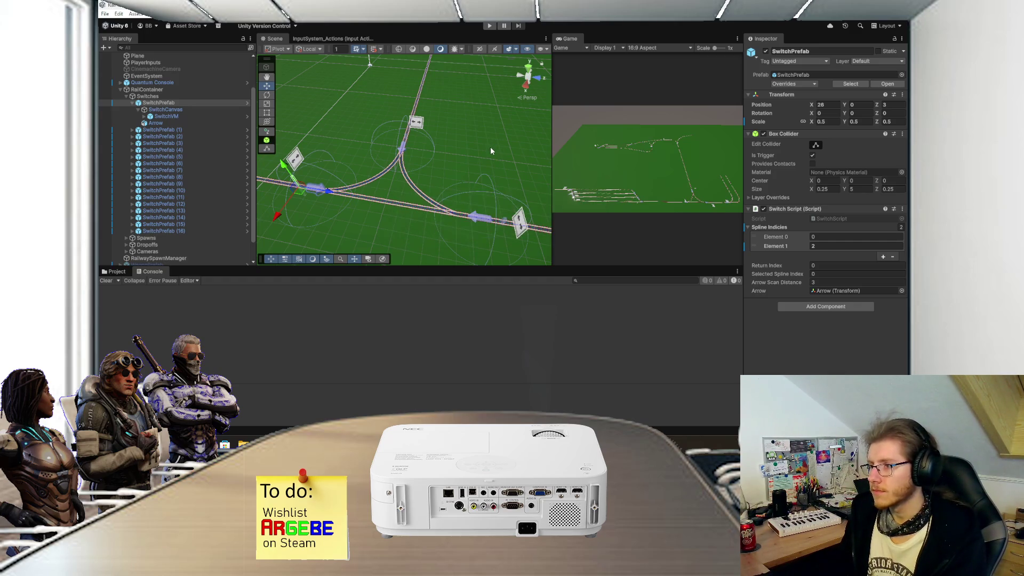
- Play-test by flipping several switches repeatedly, with Spline Indicies 0 and 2, then stop
click(489, 26)
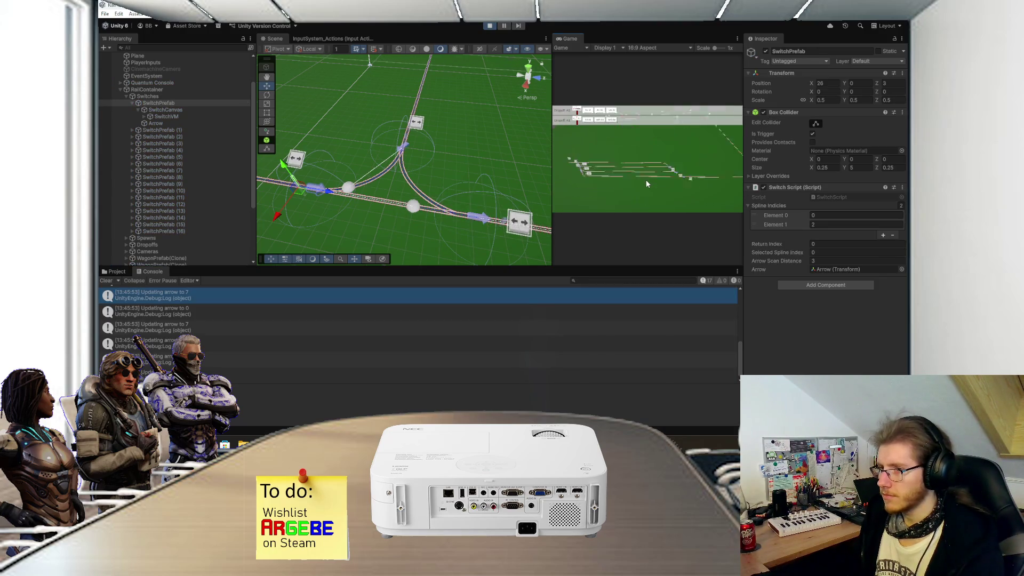
click(589, 182)
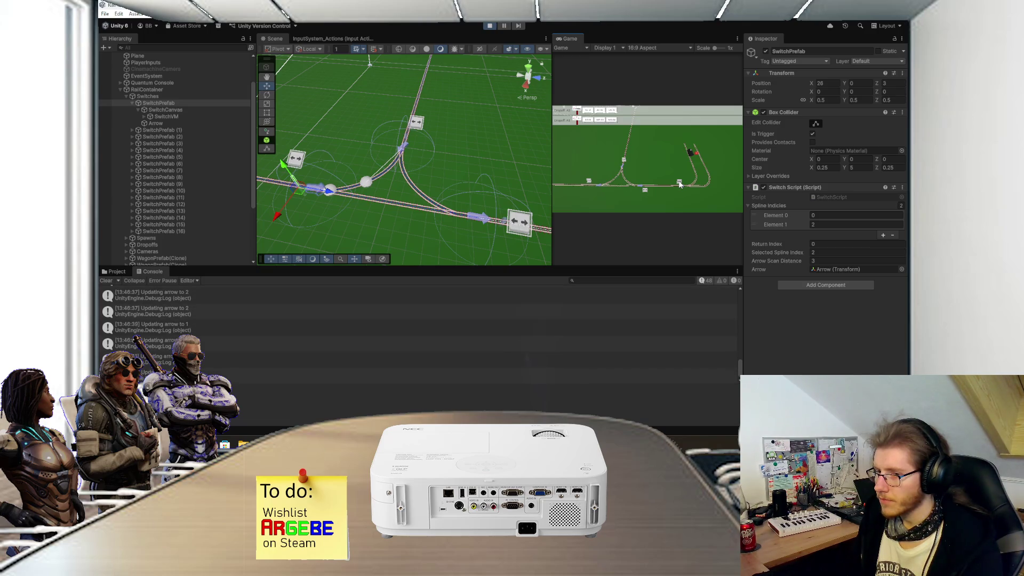
click(681, 184)
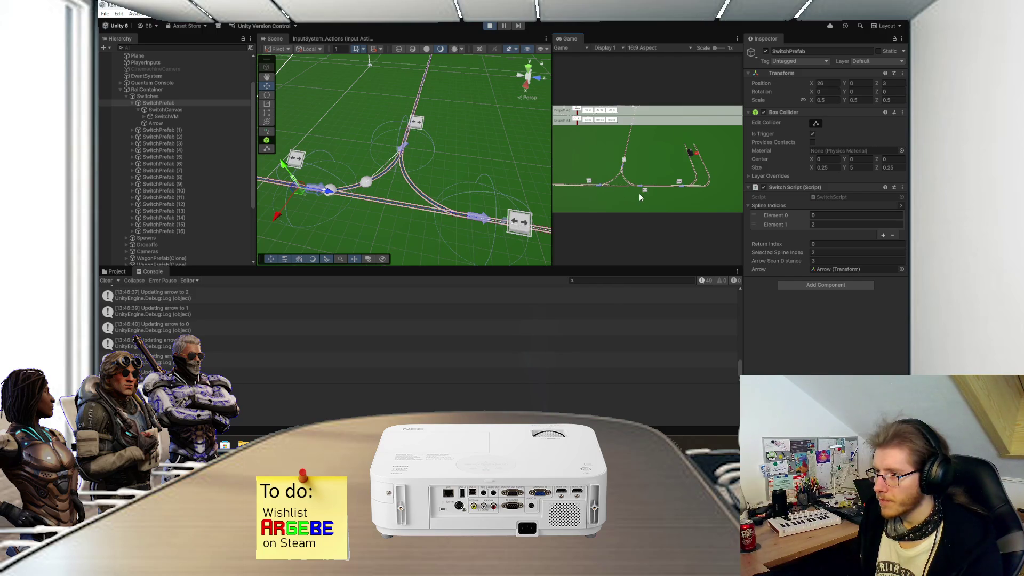
click(645, 191)
click(645, 191)
click(645, 191)
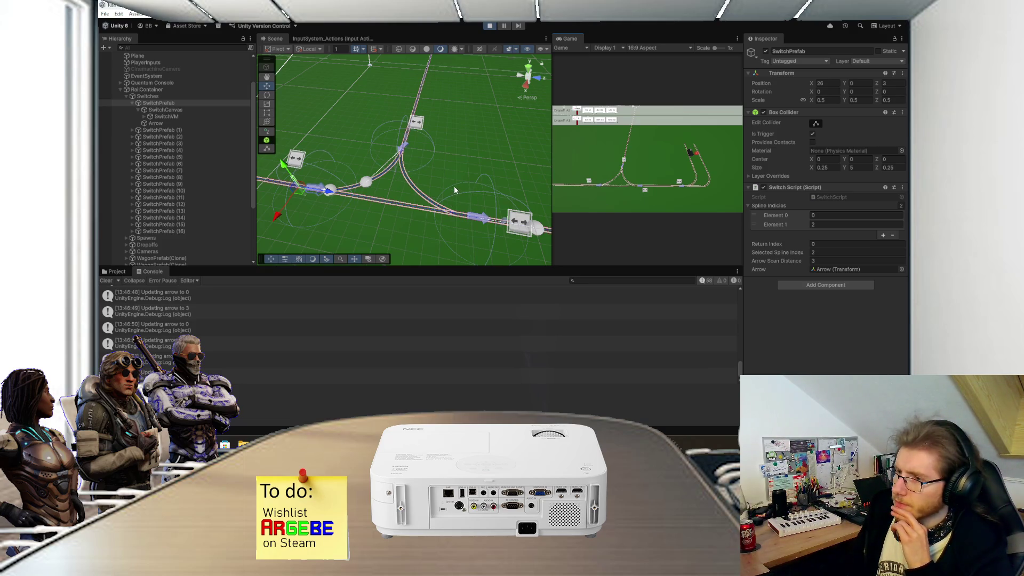
click(489, 25)
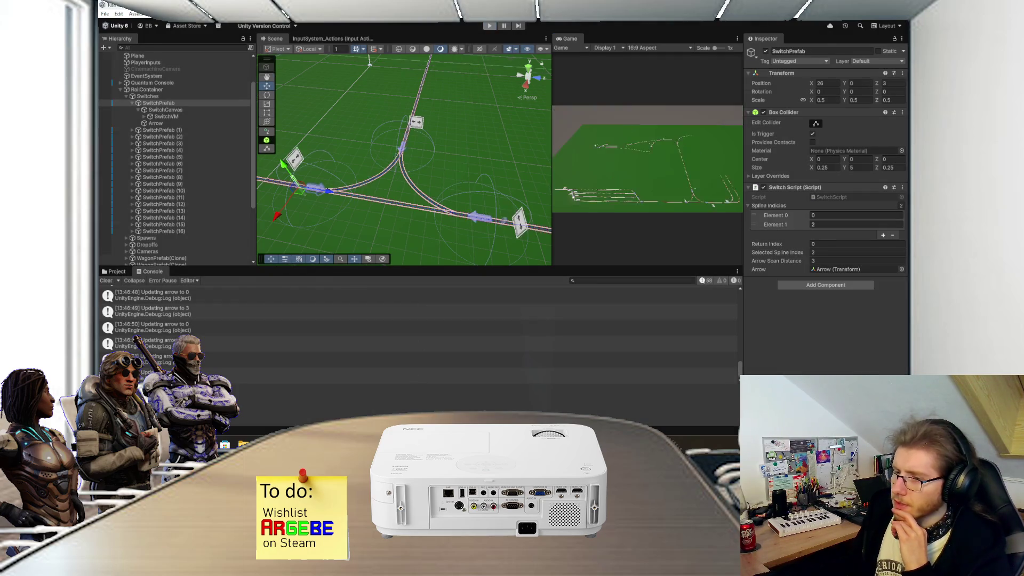
- Remove the _arrow. prefix so the switch's own transform.forward is used, and save
key(alt+Tab)
scroll(456, 225, down, 2)
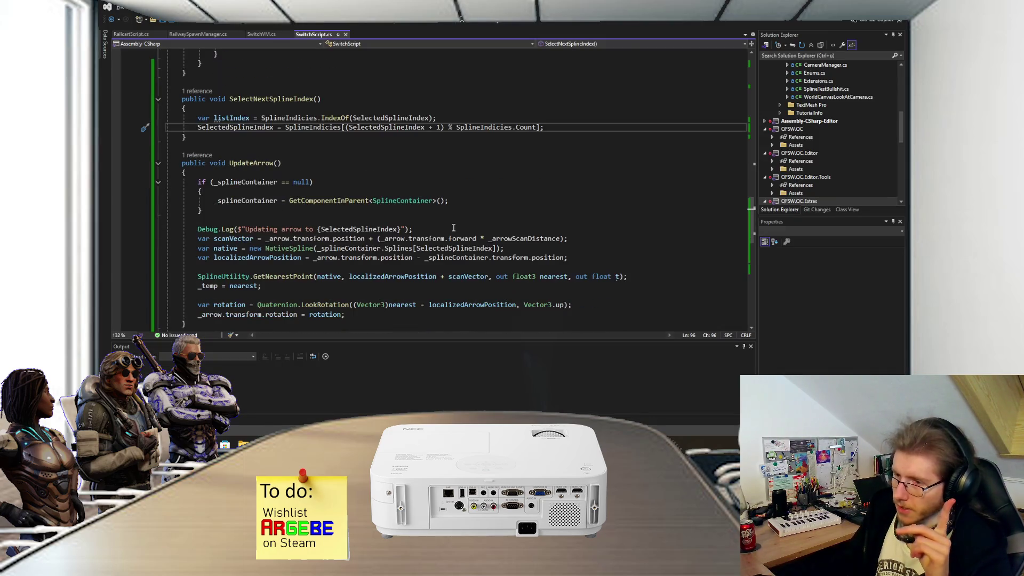
mouse_move(381, 239)
mouse_down()
mouse_move(444, 240)
mouse_move(408, 239)
mouse_up()
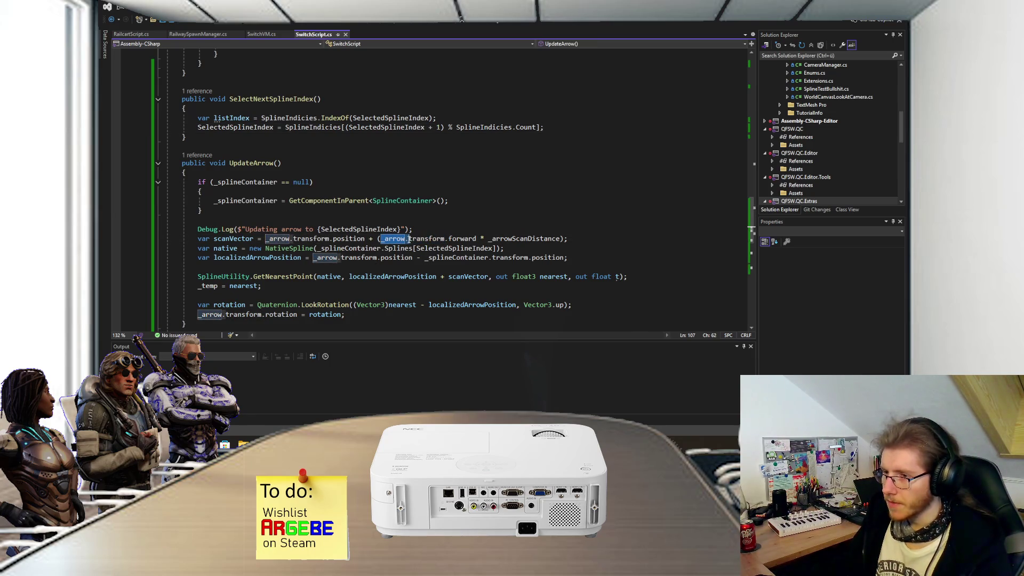
key(BackSpace)
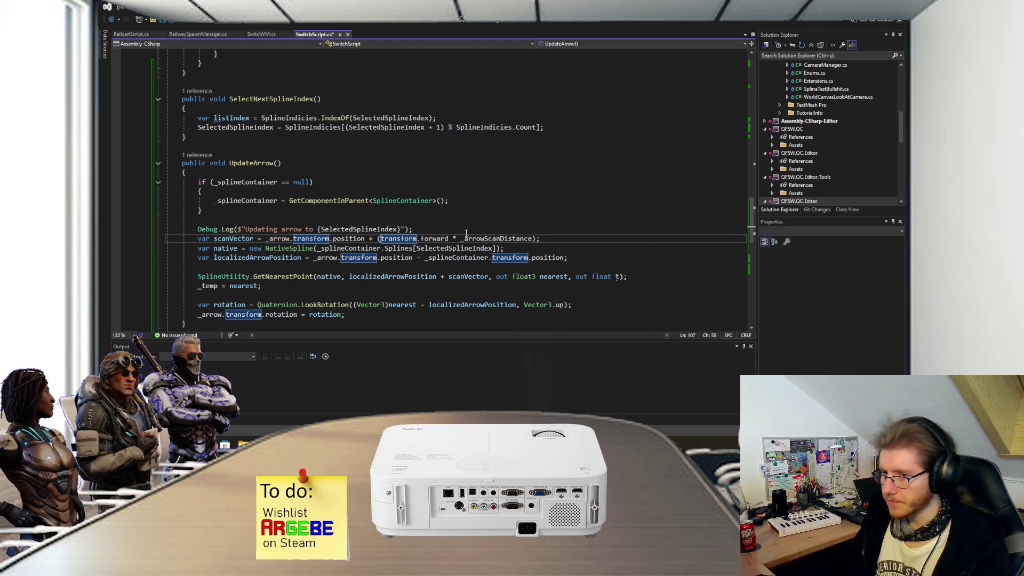
key(ctrl+s)
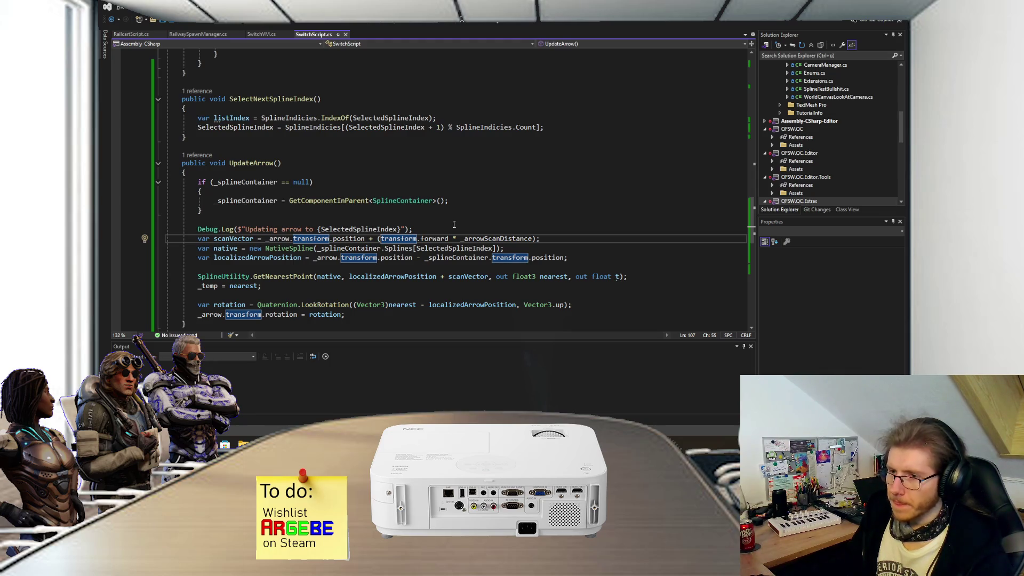
- Change the index expression to SplineIndicies[(listIndex + 1) % SplineIndicies.Count] and save
scroll(426, 228, up, 4)
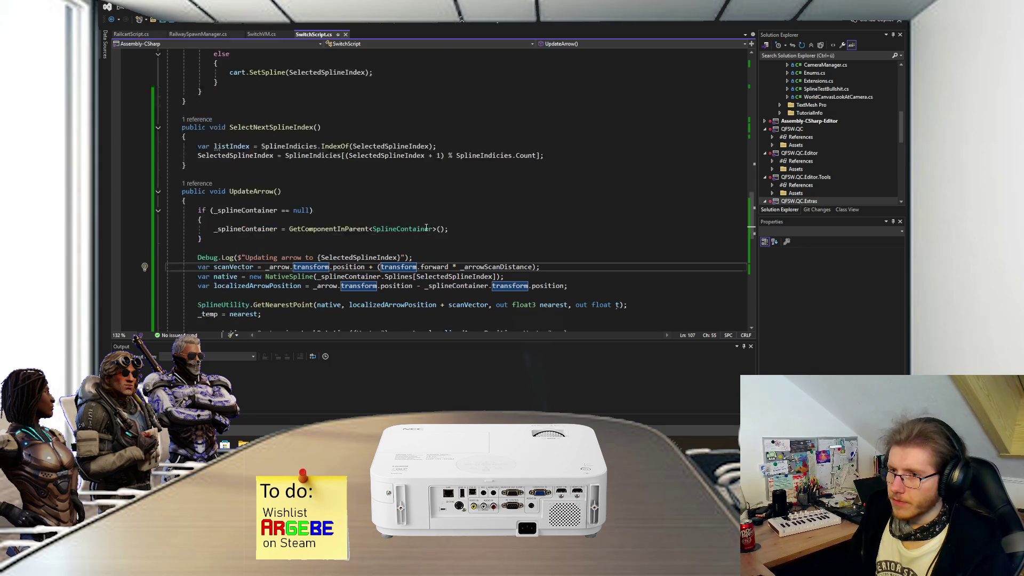
mouse_move(239, 229)
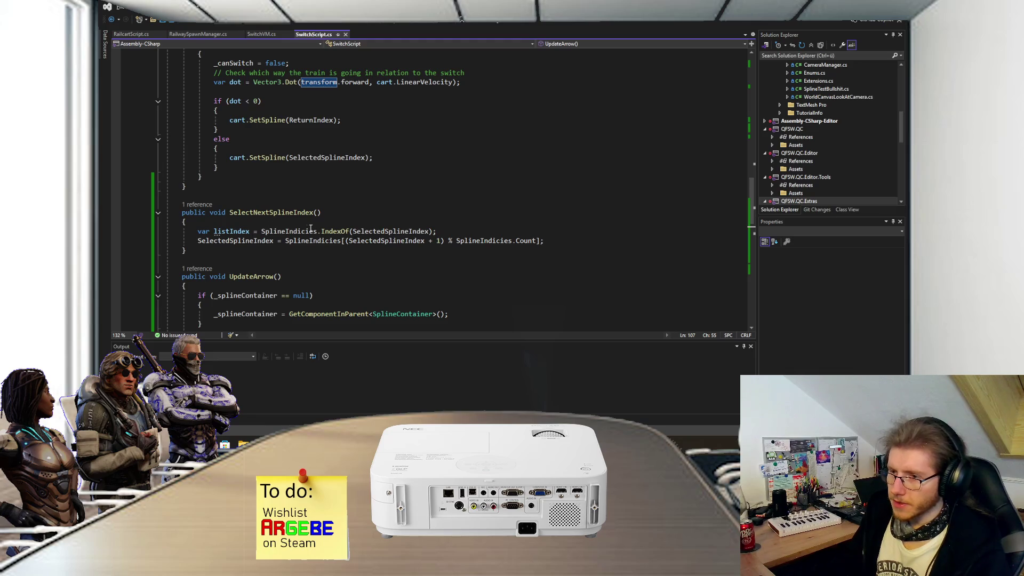
mouse_move(371, 229)
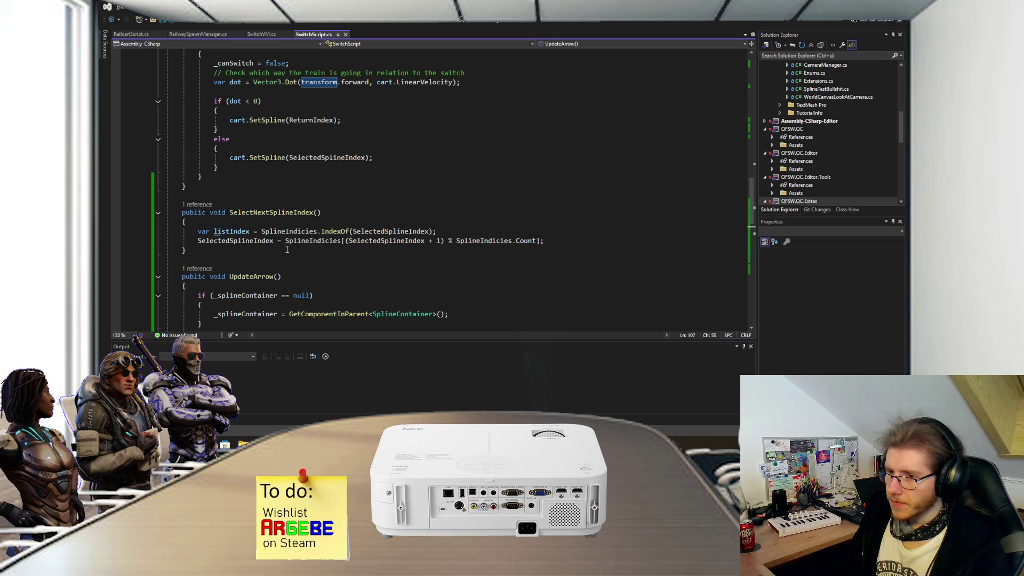
mouse_move(314, 242)
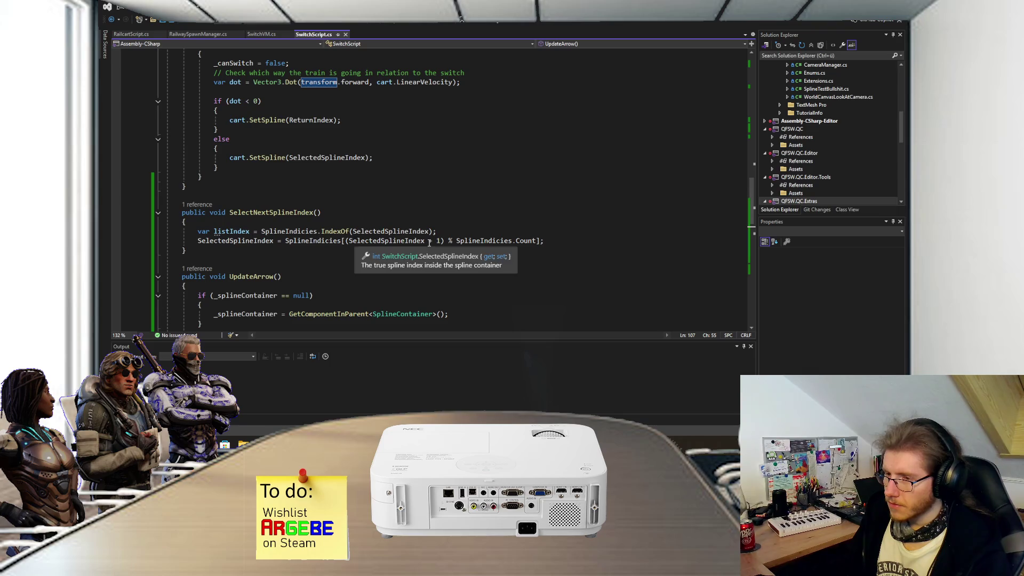
mouse_move(431, 243)
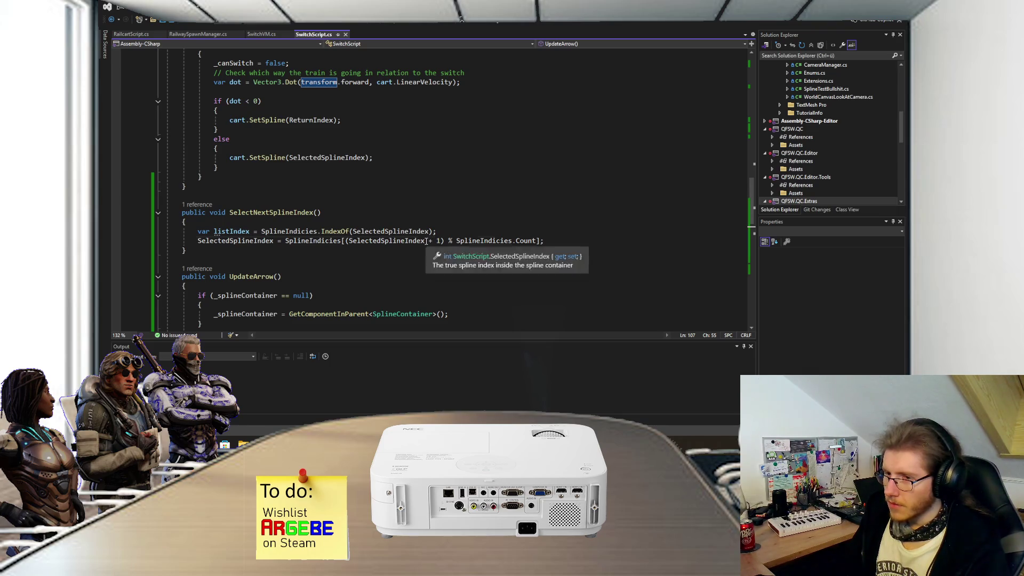
click(368, 241)
text(listIndex)
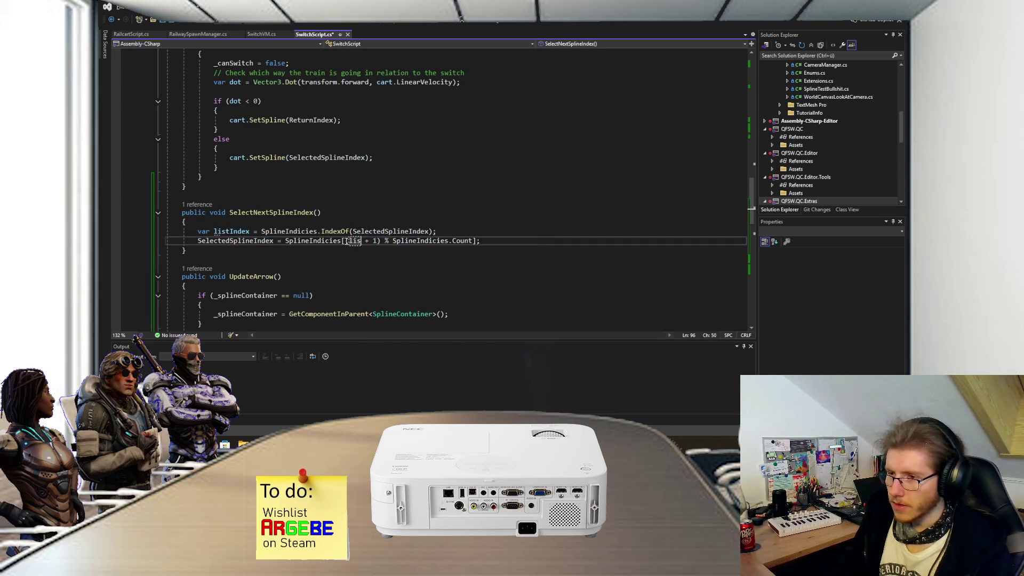
click(347, 242)
text(()
click(509, 241)
key(ctrl+s)
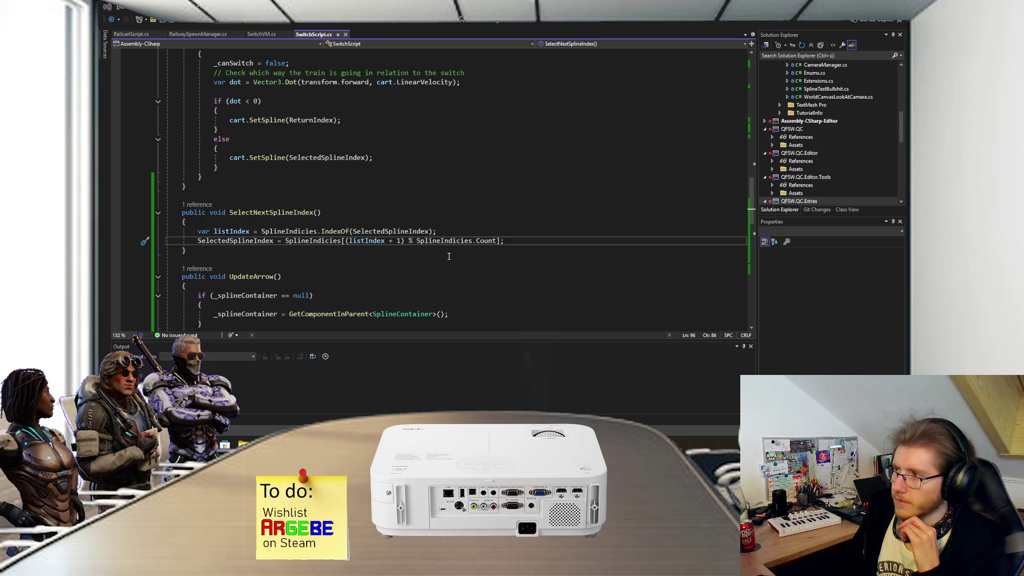
key(alt+Tab)
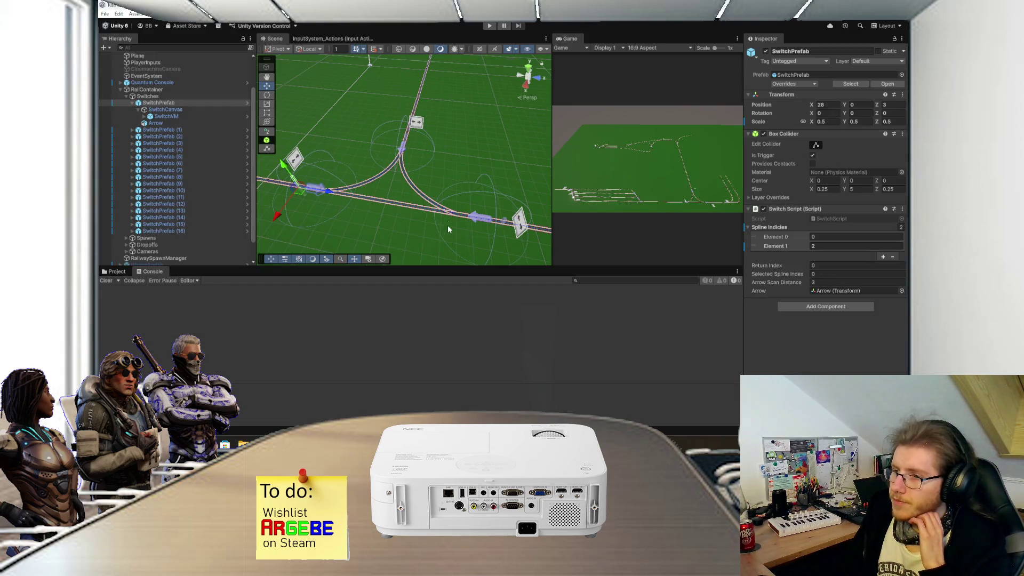
- Play-test, select and frame the Arrow under SwitchPrefab (1), then stop play mode
click(490, 26)
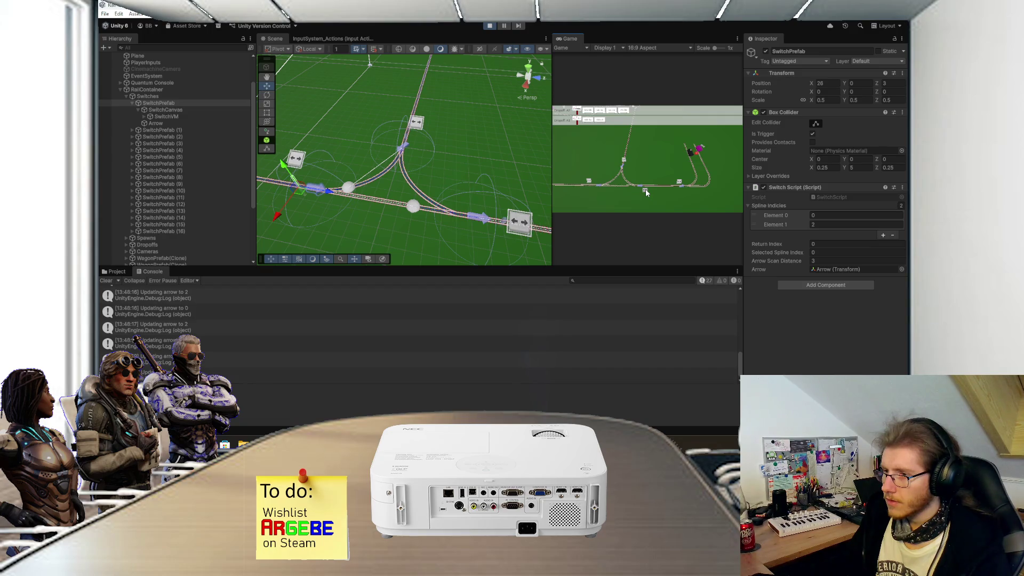
mouse_move(468, 190)
mouse_down()
mouse_move(423, 152)
mouse_move(427, 167)
mouse_up()
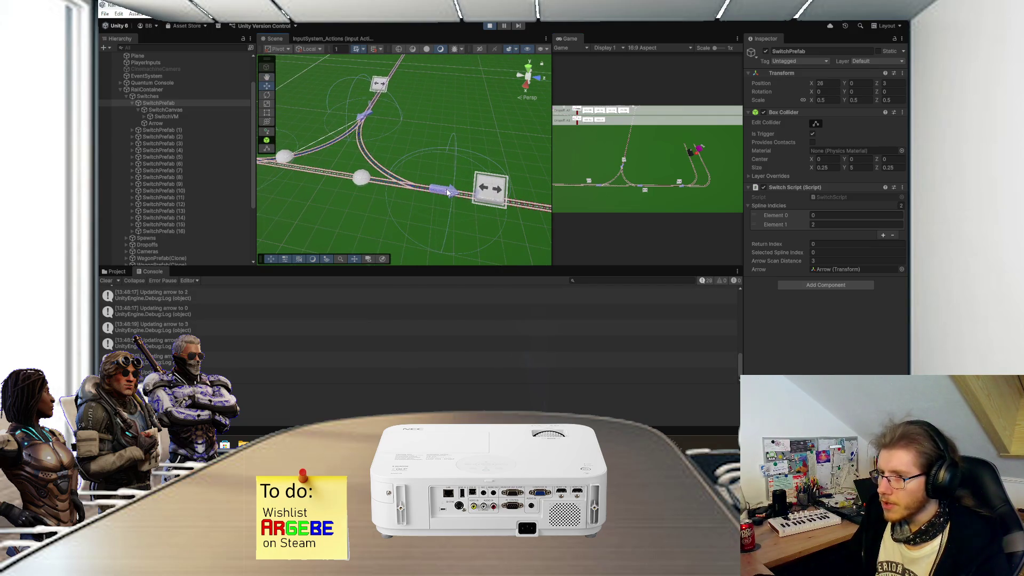
click(448, 192)
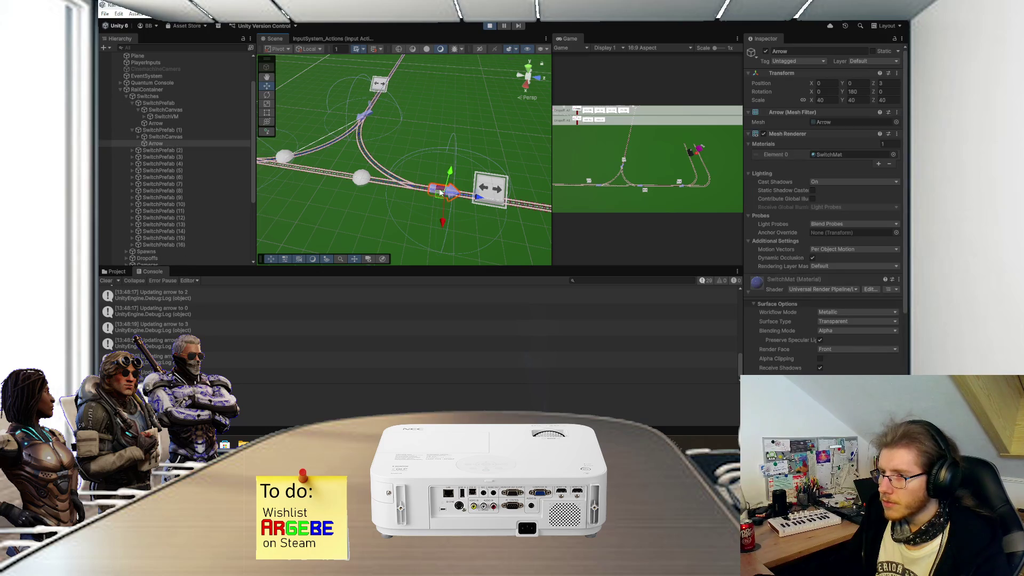
click(205, 130)
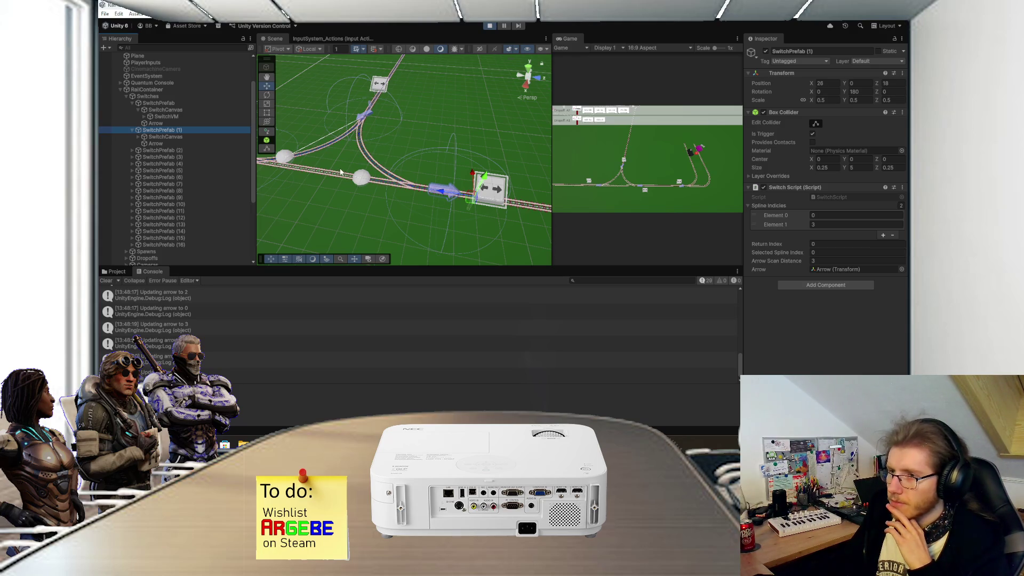
scroll(398, 155, down, 2)
key(f)
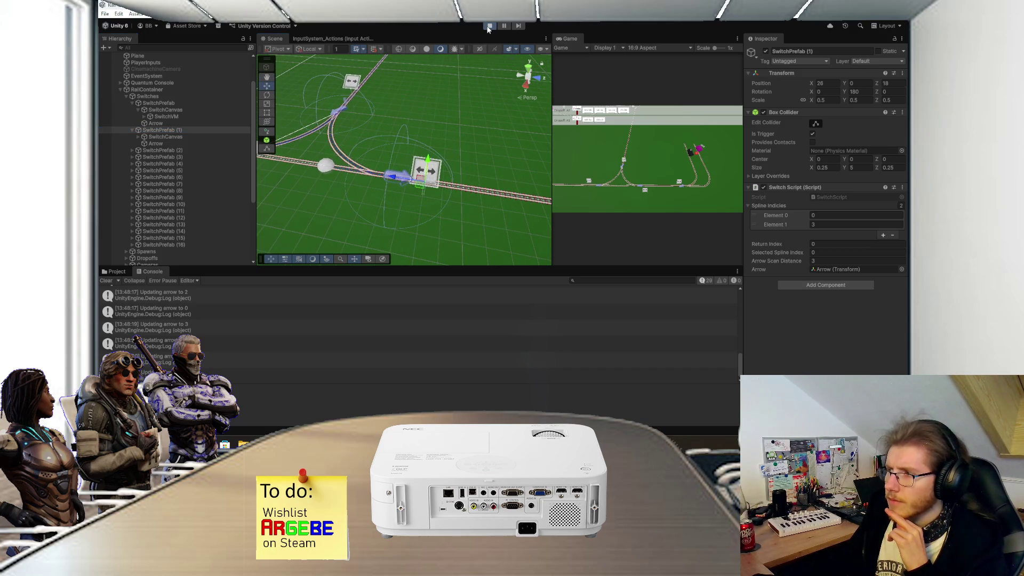
click(489, 27)
- Change the OnDrawGizmos DrawSphere radius from 0.5f to 0.25f and save
key(alt+Tab)
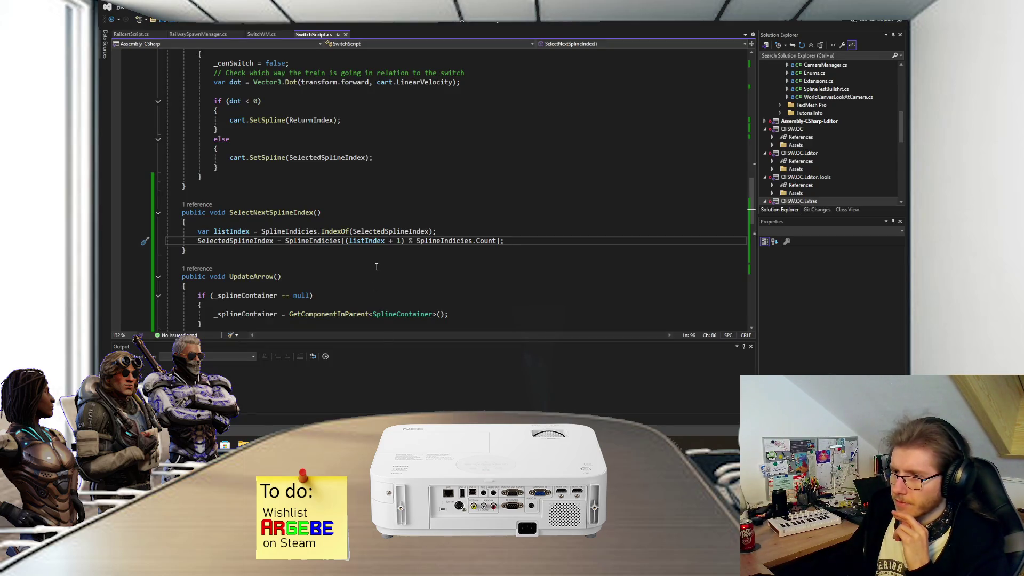
scroll(376, 266, down, 15)
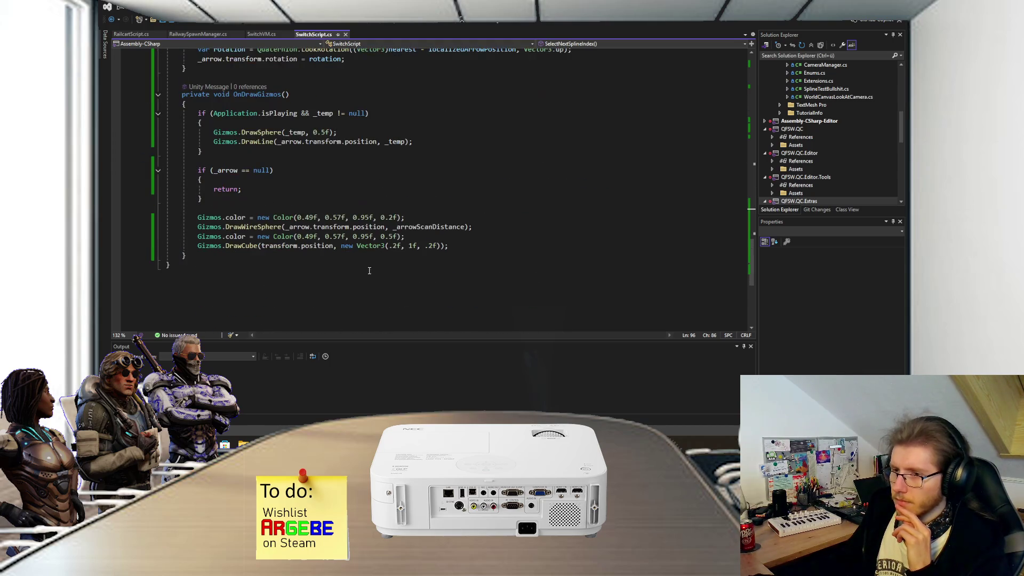
click(328, 133)
key(BackSpace)
text(2)
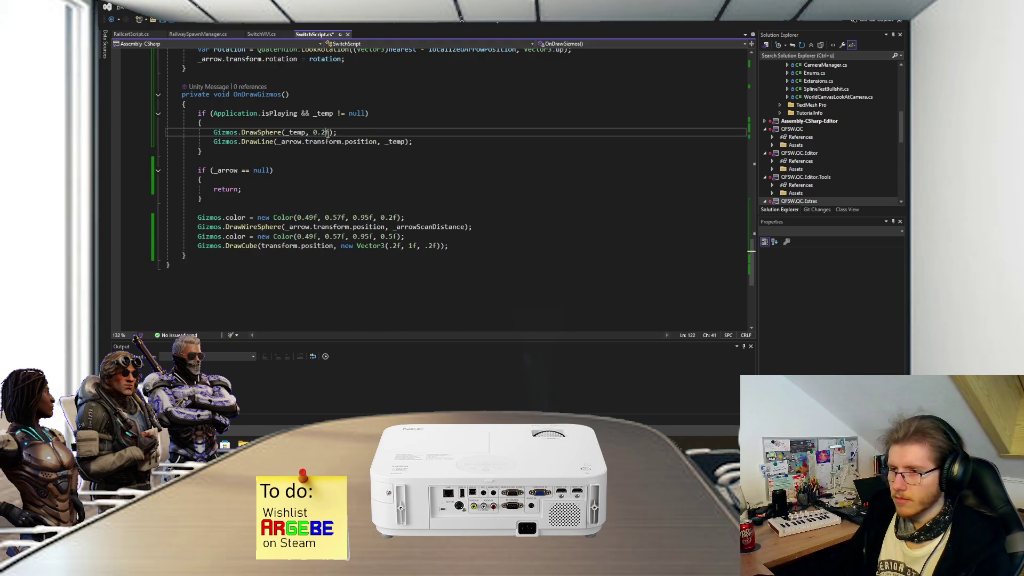
key(ctrl+s)
- Move the scanVector line's parenthesis from before transform.forward to after it
scroll(335, 183, up, 8)
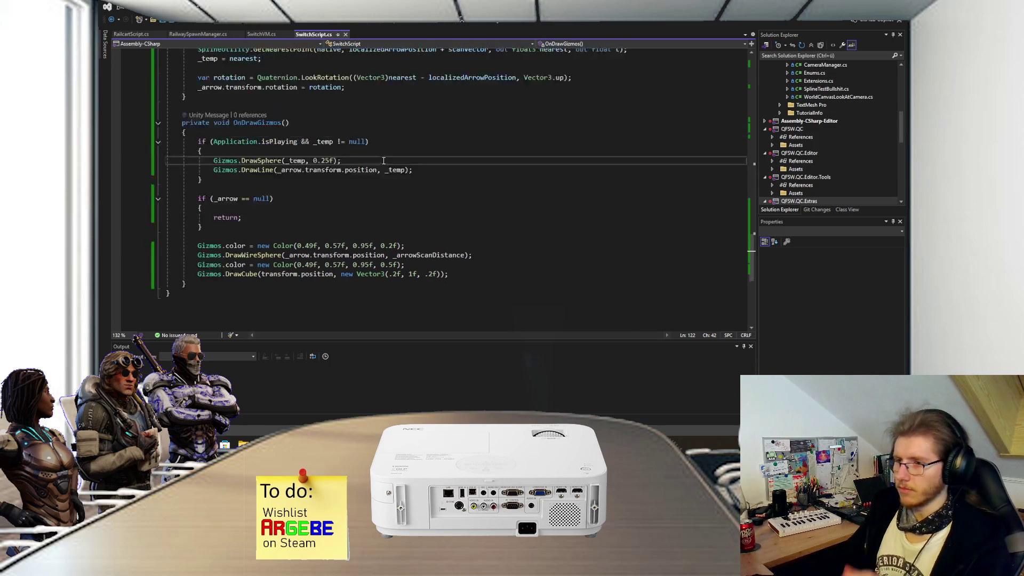
scroll(335, 184, up, 6)
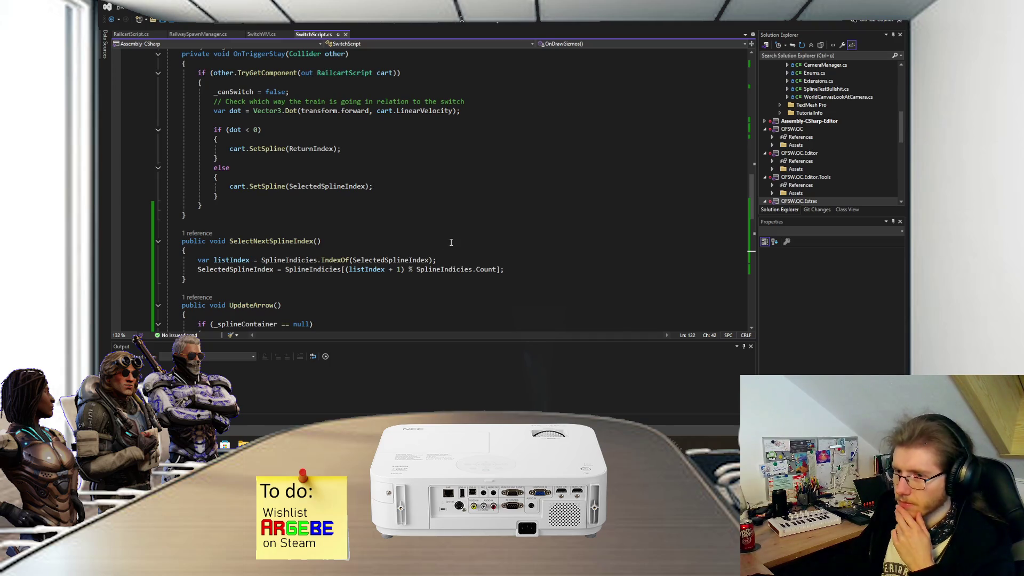
scroll(450, 243, down, 5)
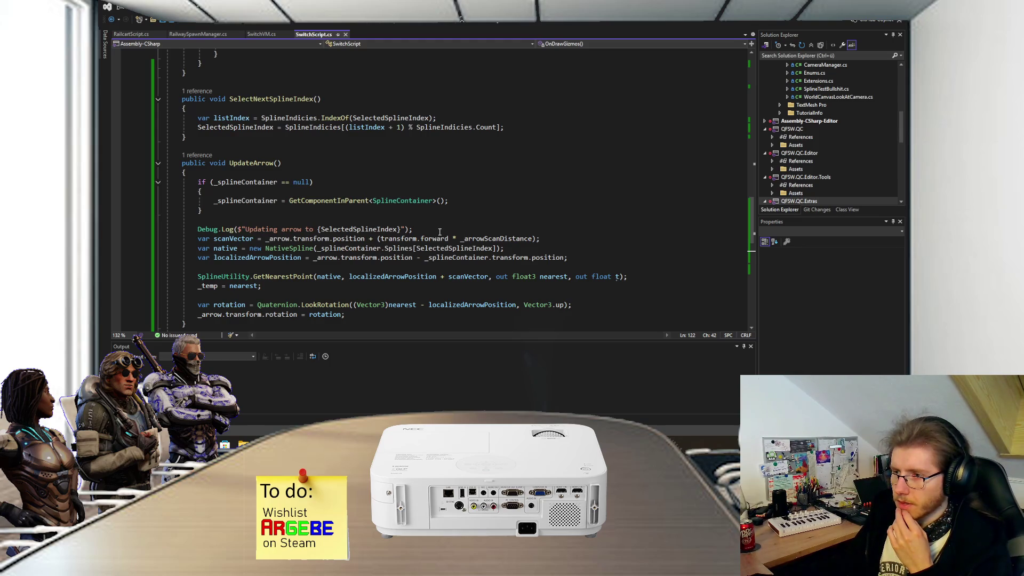
mouse_move(453, 237)
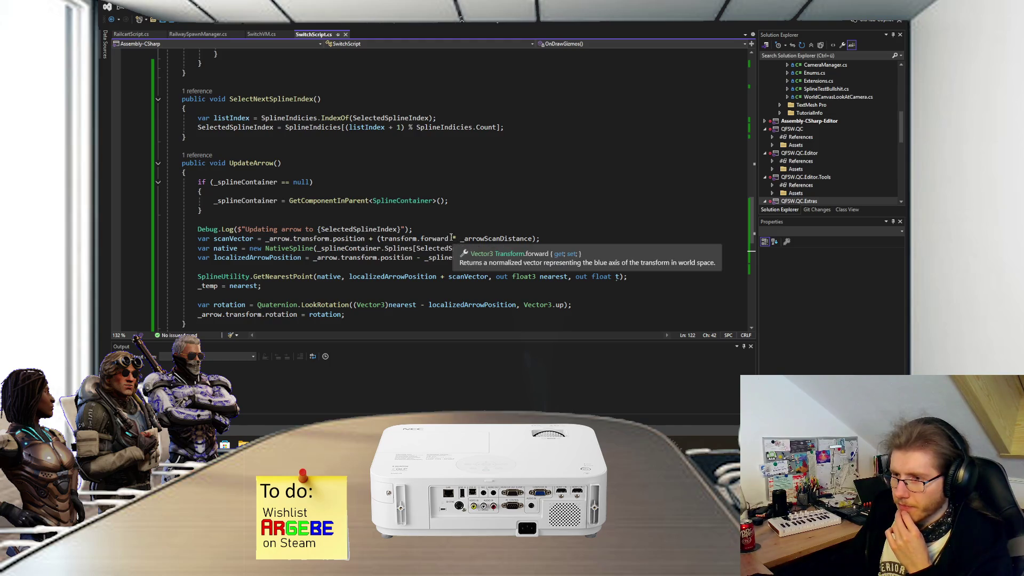
mouse_move(382, 239)
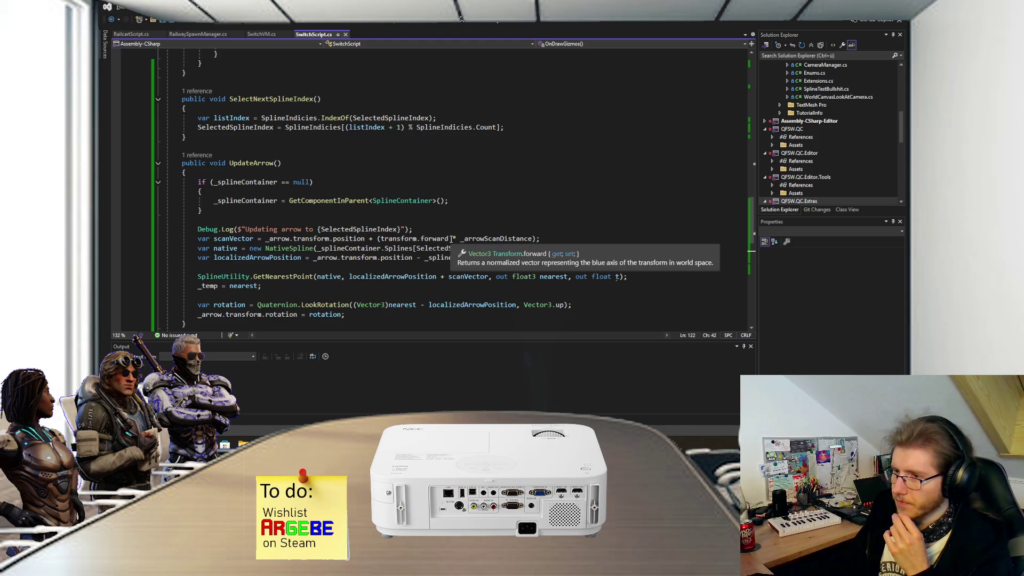
drag(381, 238, 540, 238)
click(540, 239)
click(378, 238)
key(Delete)
click(445, 238)
text())
- Make scanVector read (_arrow.transform.position + transform.forward) * _arrowScanDistance and save
click(266, 238)
text(()
click(538, 239)
key(BackSpace)
key(ctrl+s)
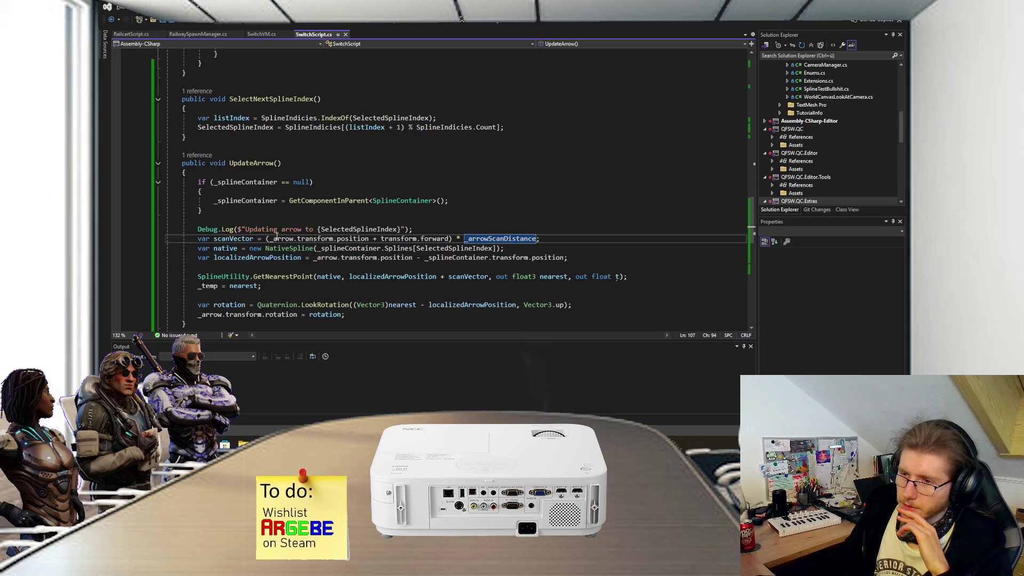
click(446, 237)
key(shift+Up)
- Inspect the scanVector expression and highlight all its uses in UpdateArrow
drag(448, 235, 450, 236)
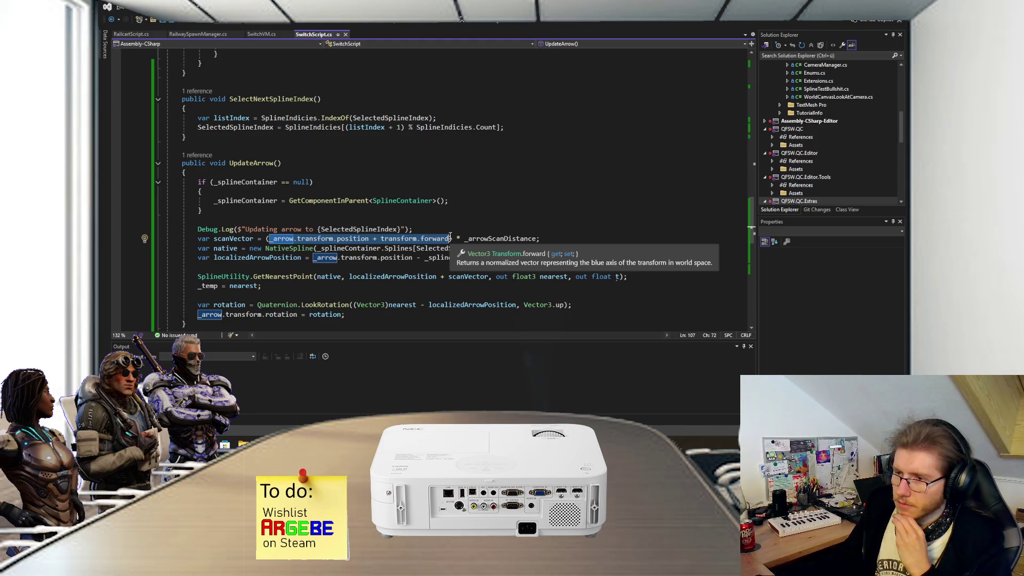
click(412, 231)
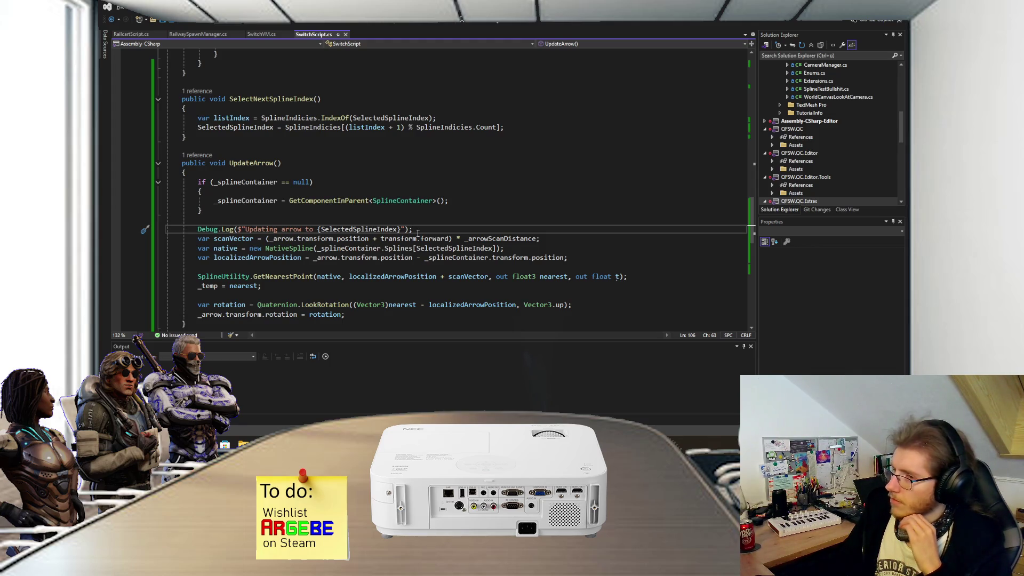
click(270, 239)
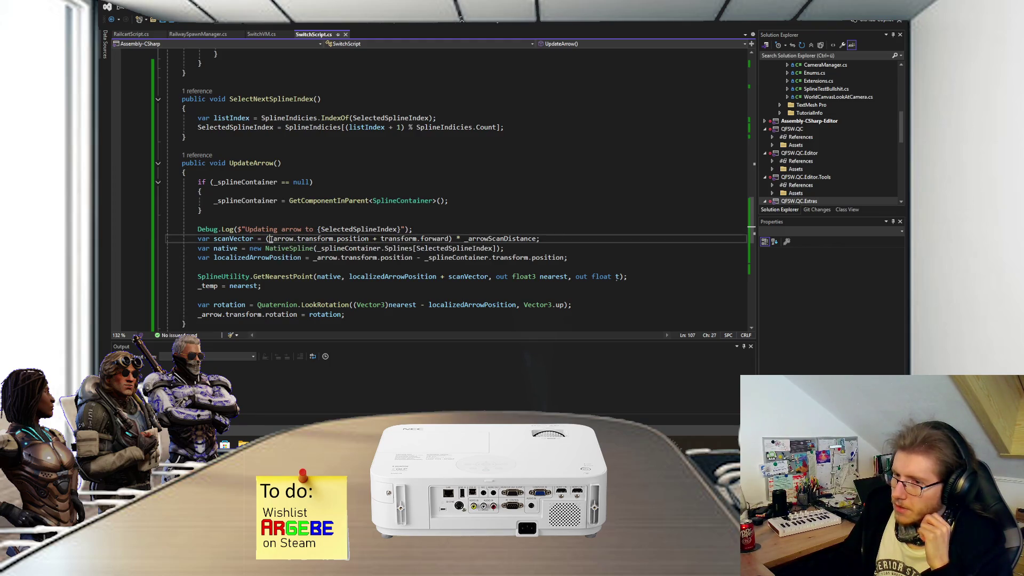
click(243, 240)
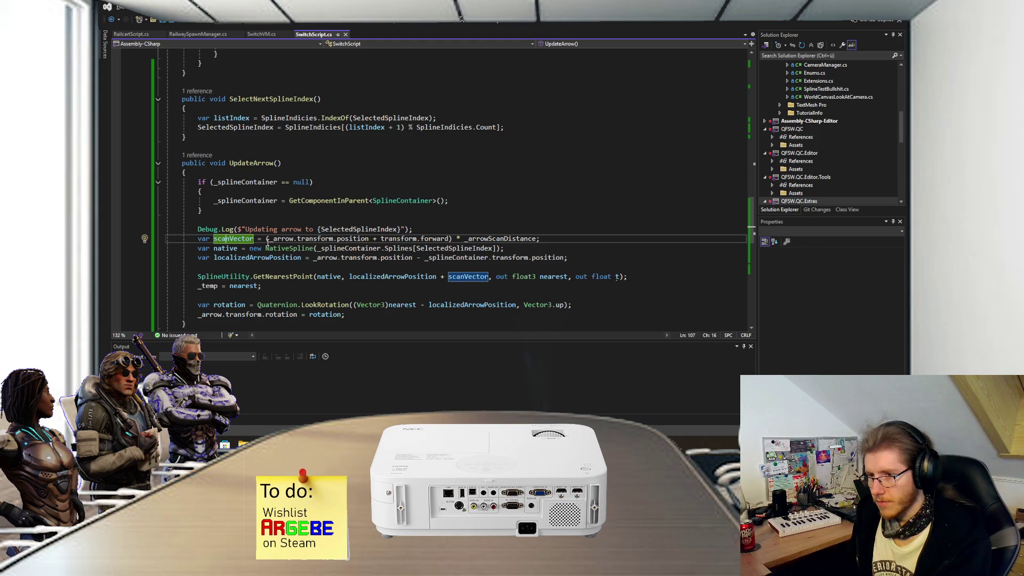
key(alt+Tab)
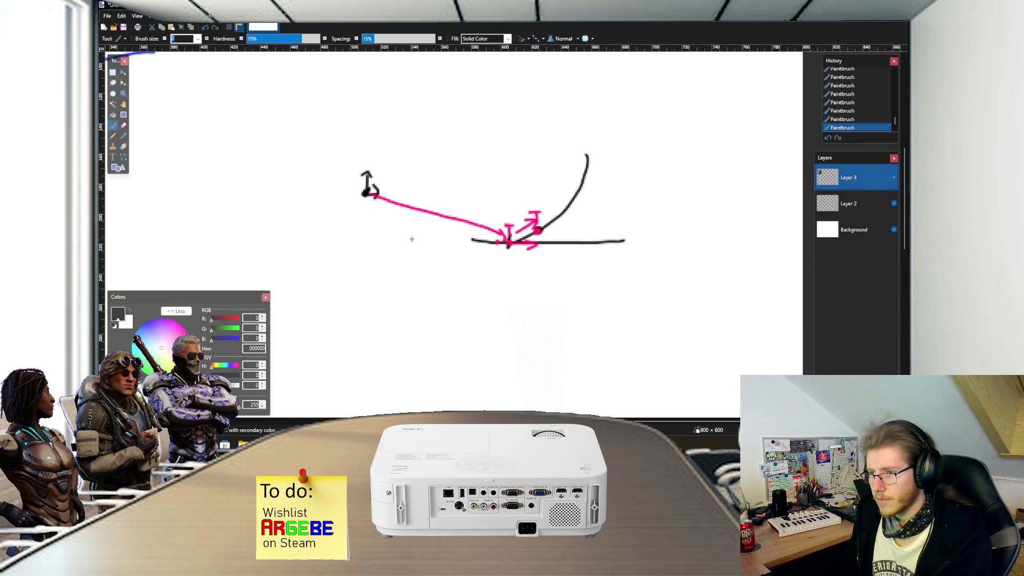
- Scroll the Paint.NET sketch of pink arrows along the track, then return to Visual Studio
scroll(360, 269, down, 4)
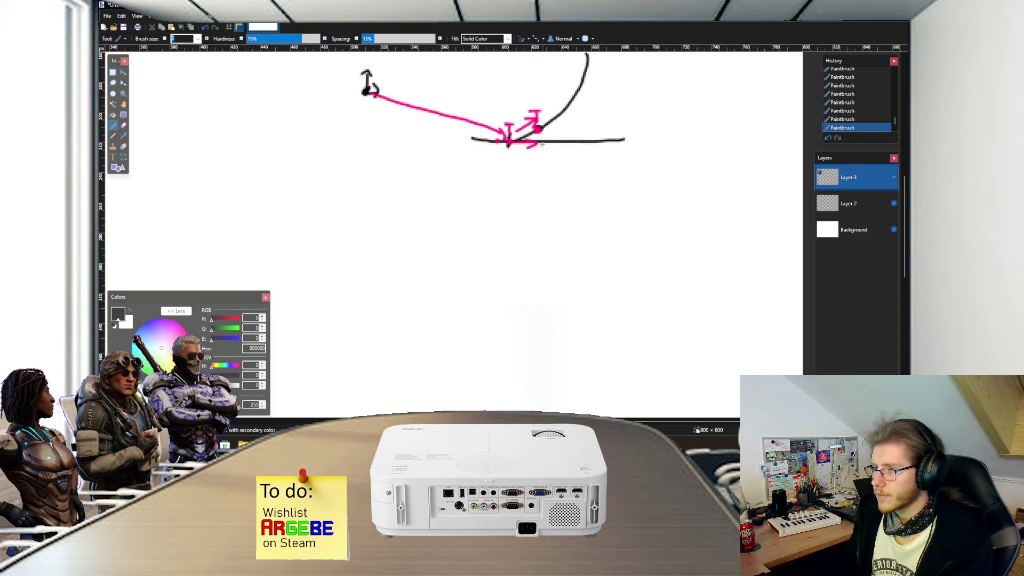
key(alt+Tab)
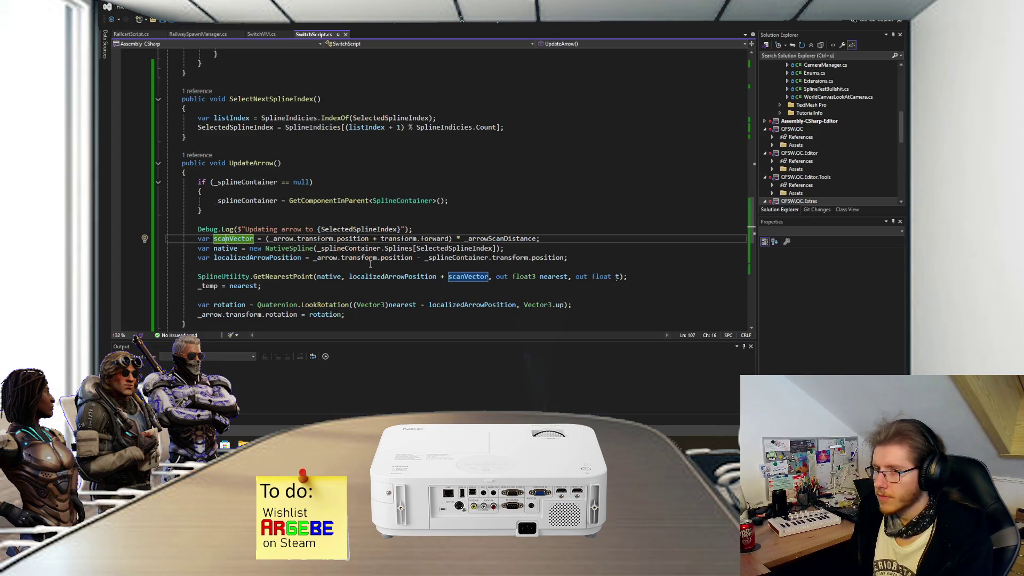
- Cut the arrow position term so scanVector is transform.forward * _arrowScanDistance, and save
scroll(371, 263, down, 2)
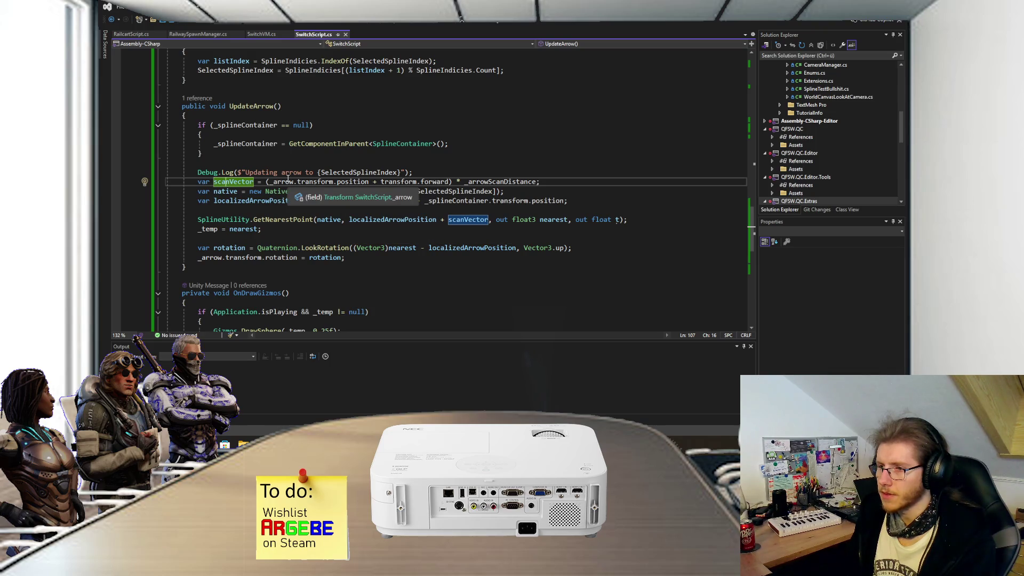
drag(266, 182, 379, 183)
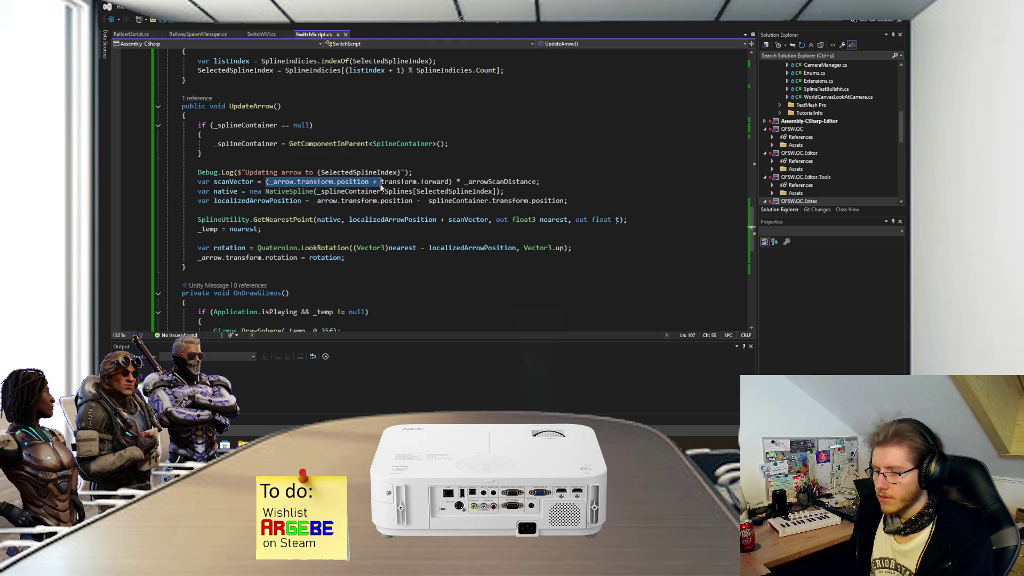
key(BackSpace)
click(344, 182)
key(BackSpace)
click(436, 176)
key(Down)
key(ctrl+s)
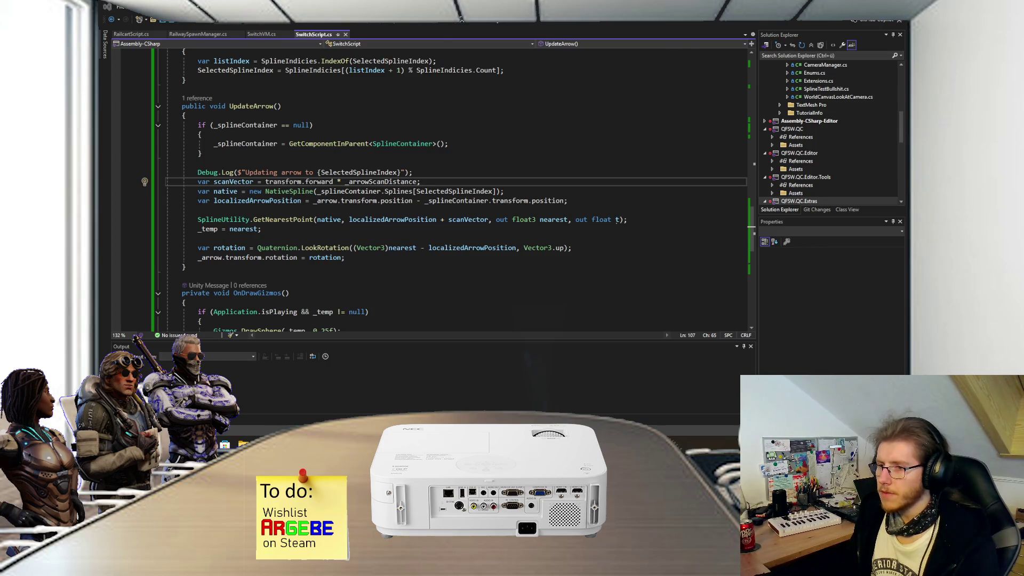
key(alt+Tab)
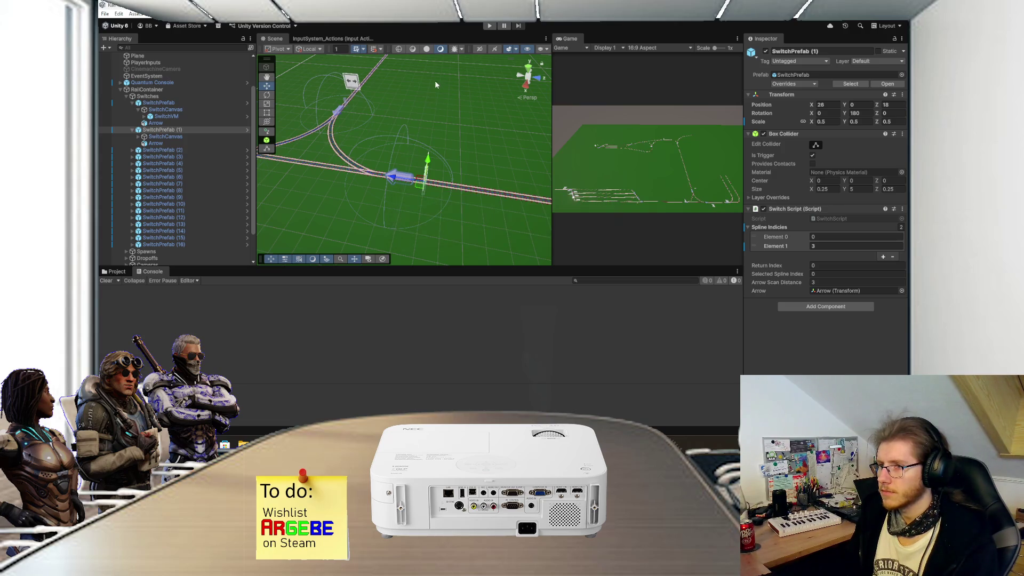
- Start play mode, frame the switches in the Scene view, and maximize the Game view
click(488, 27)
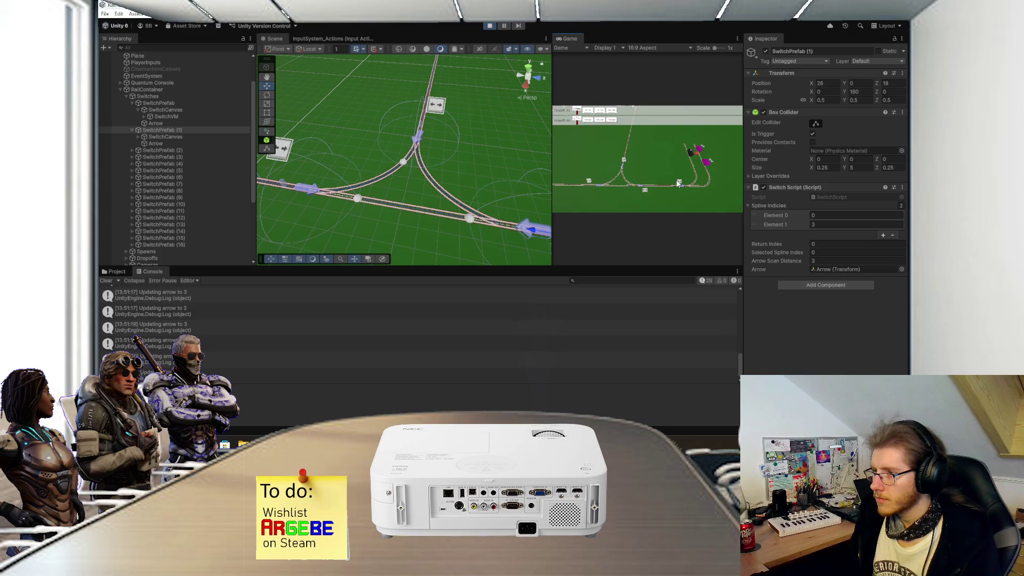
scroll(427, 177, up, 4)
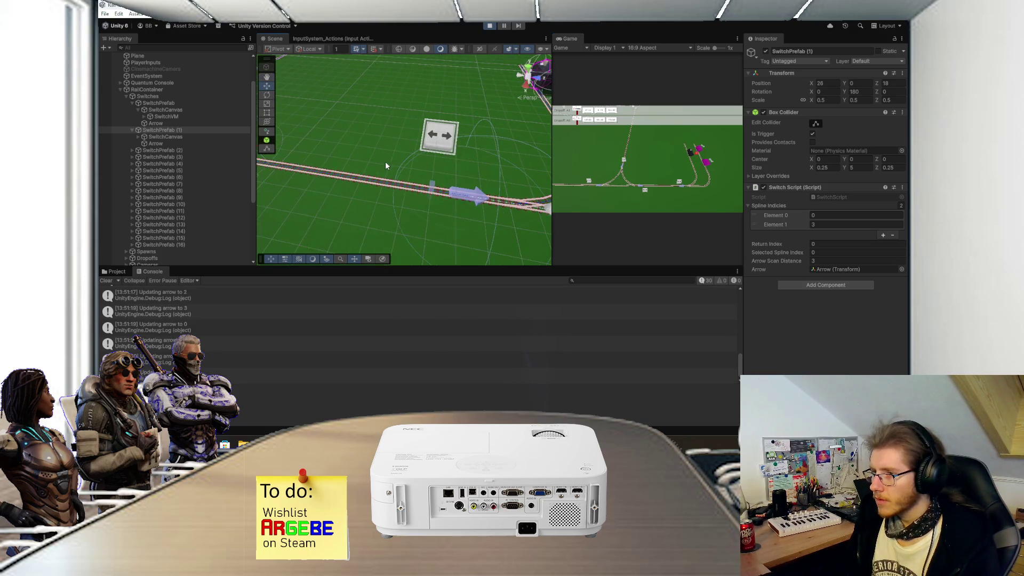
scroll(387, 166, down, 4)
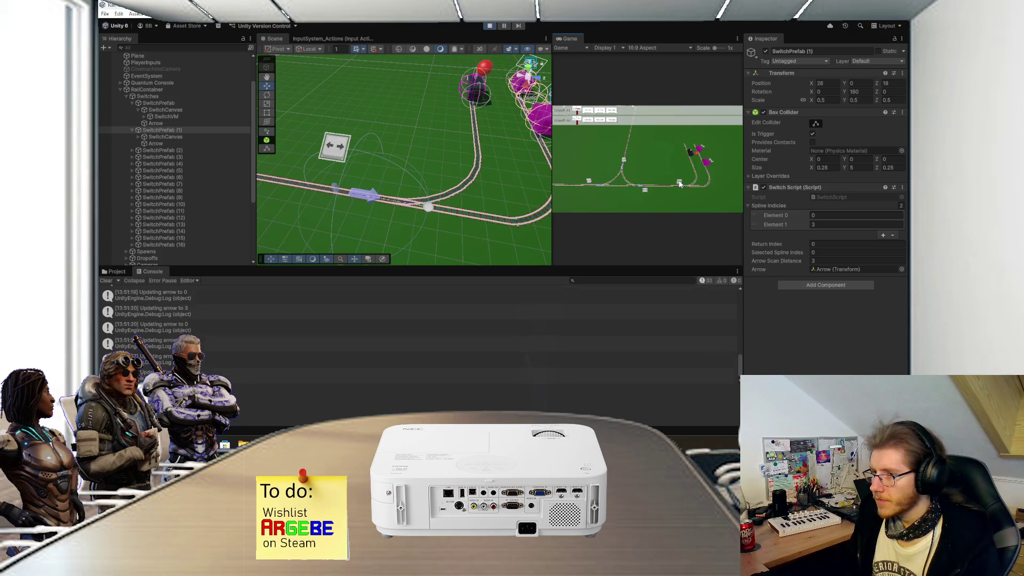
drag(544, 183, 407, 174)
key(f)
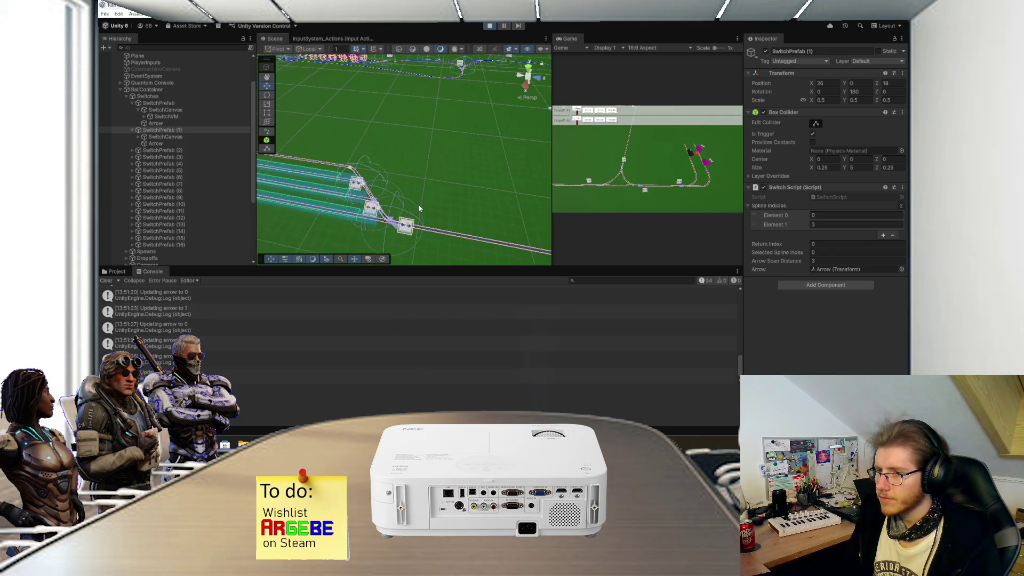
scroll(605, 159, down, 3)
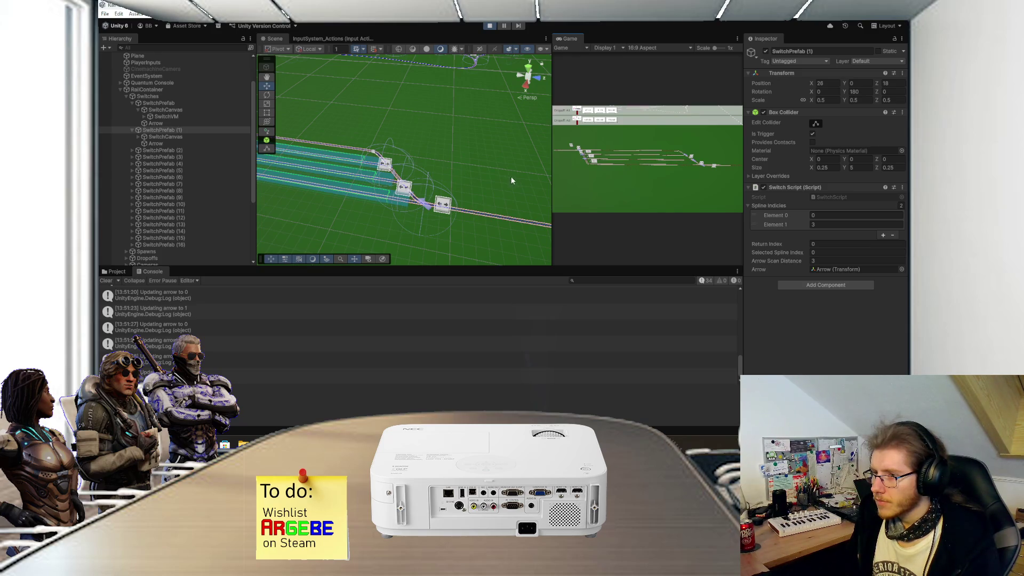
double_click(571, 37)
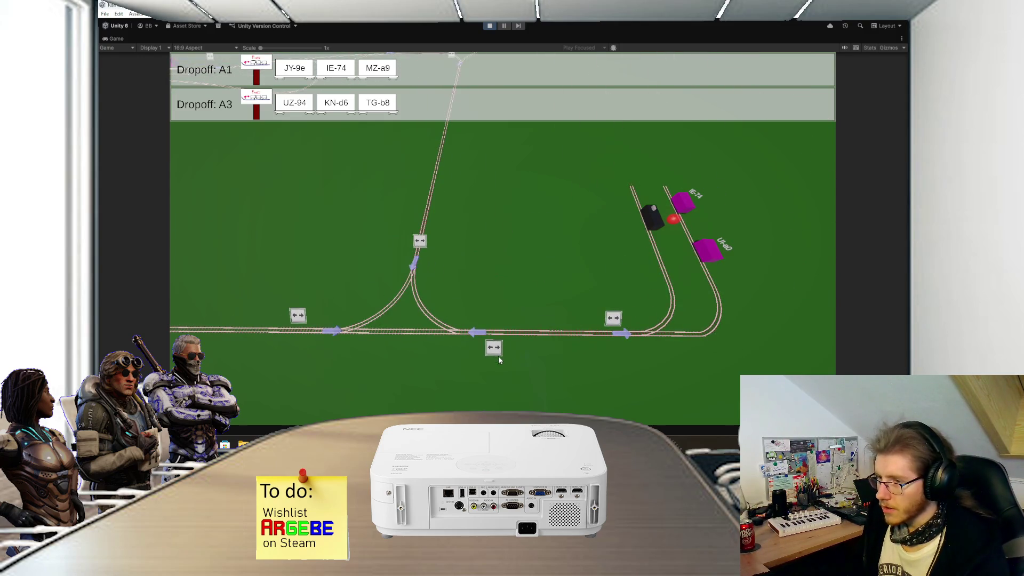
- Toggle the lower, left, right-curve and junction switches in the running game, then stop play mode
click(497, 350)
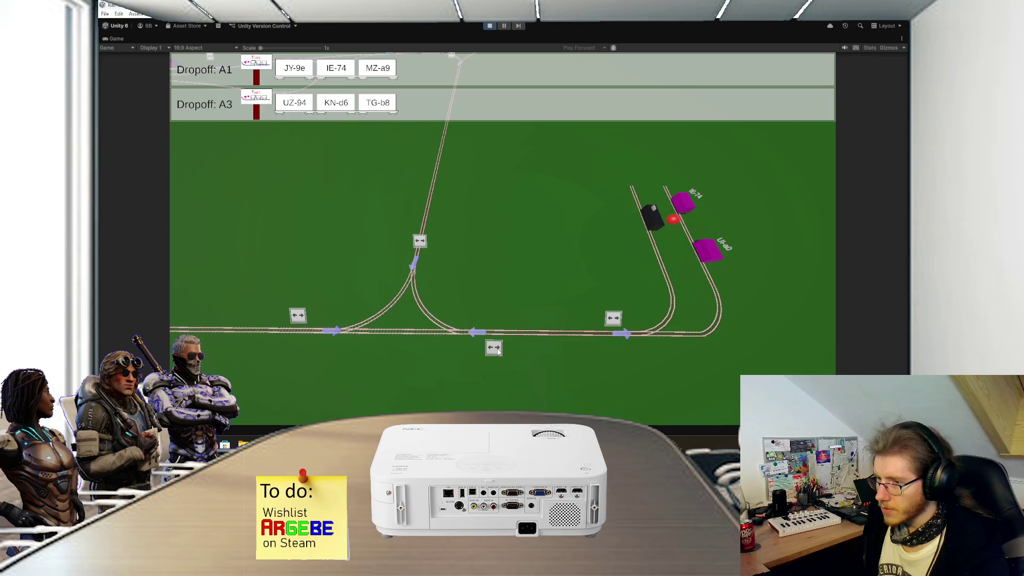
click(295, 318)
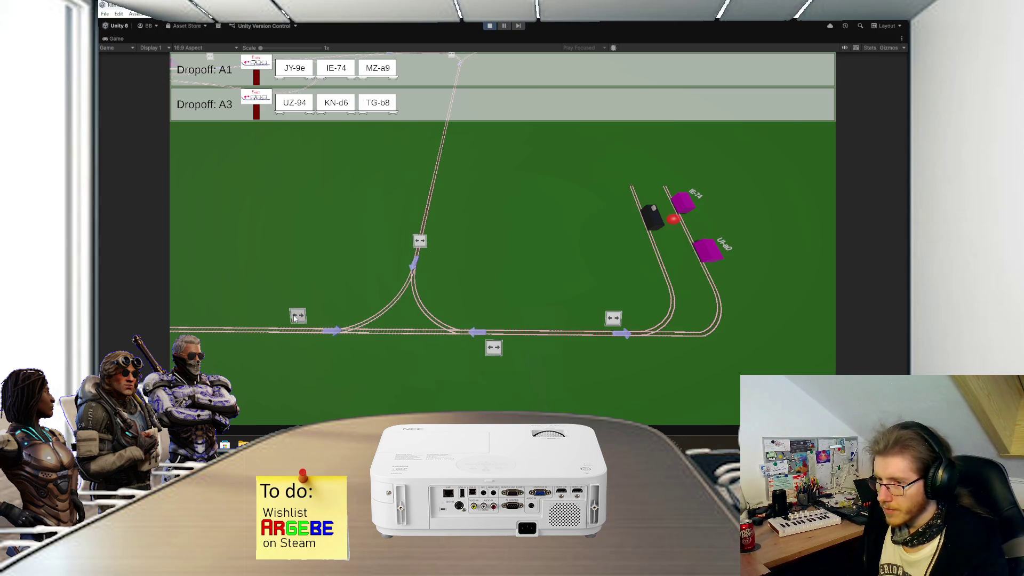
click(421, 241)
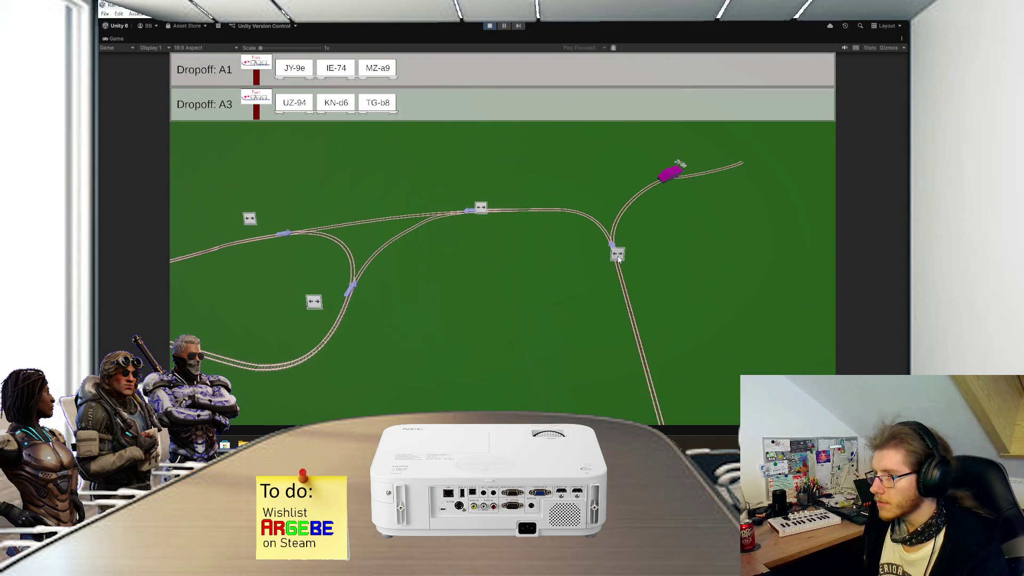
click(618, 257)
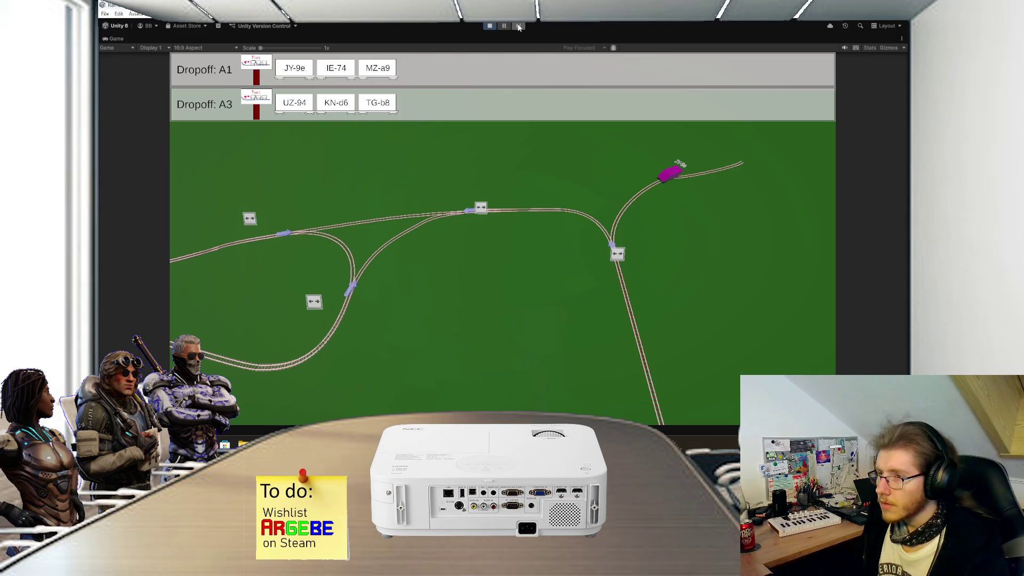
click(490, 25)
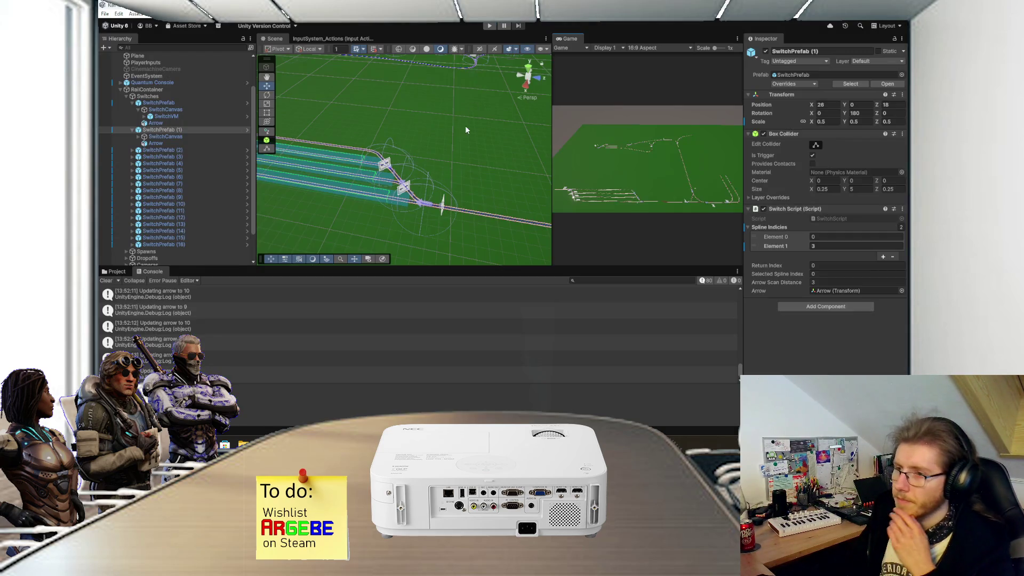
- Open SwitchPrefab in Prefab Mode, set Arrow Scan Distance to 5, and return to the scene
scroll(454, 158, up, 2)
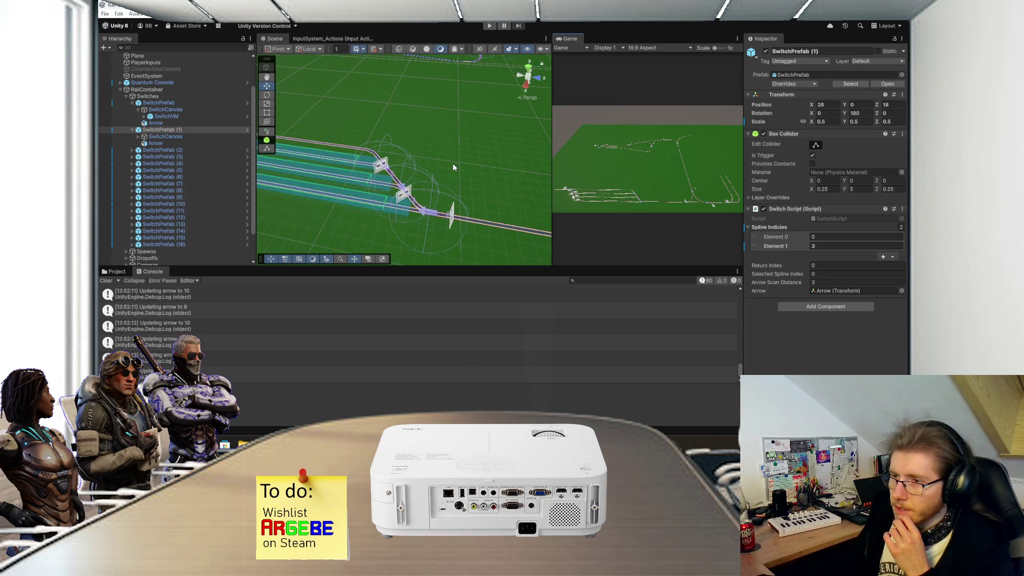
click(194, 102)
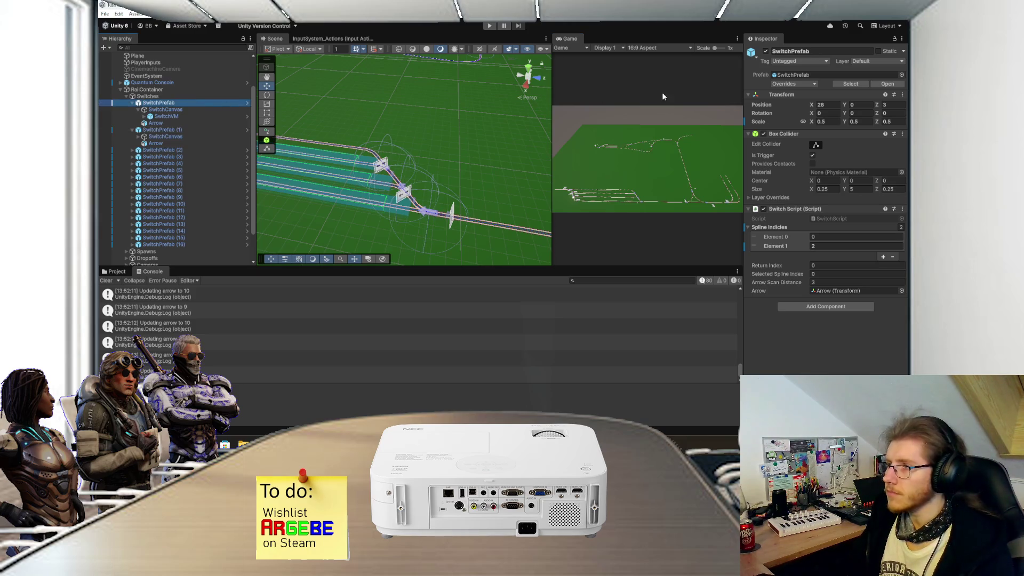
click(882, 81)
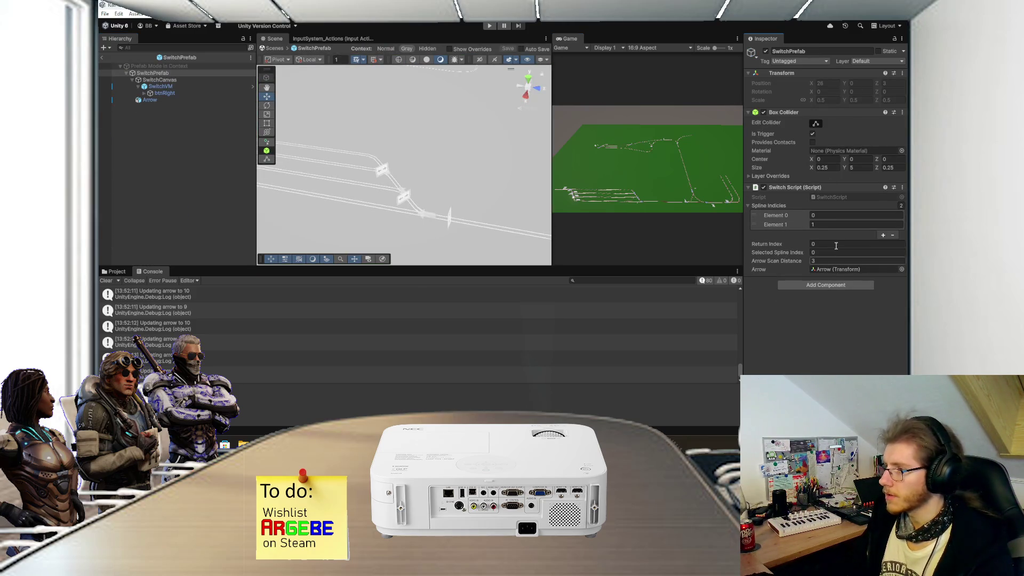
text(5)
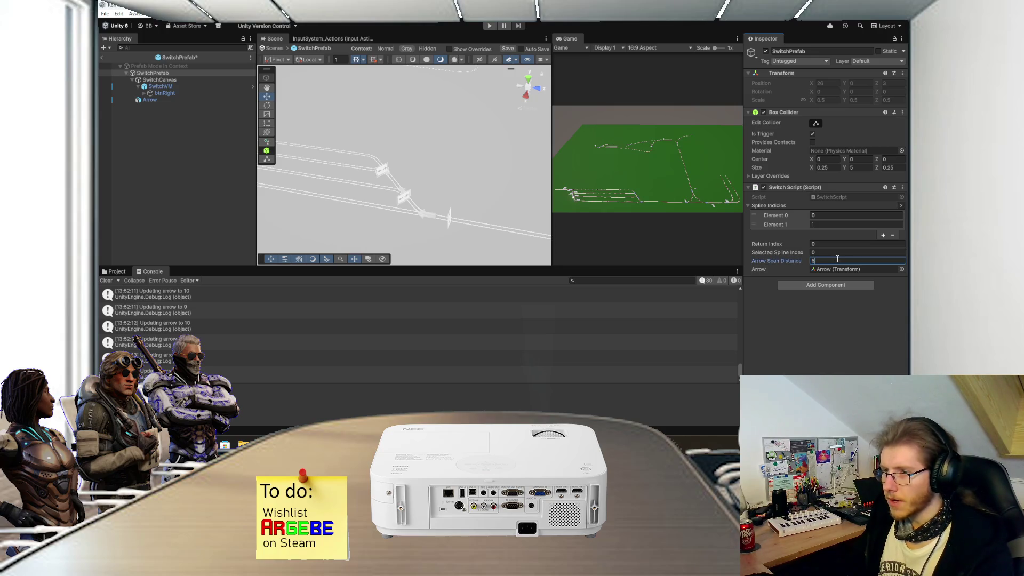
click(104, 56)
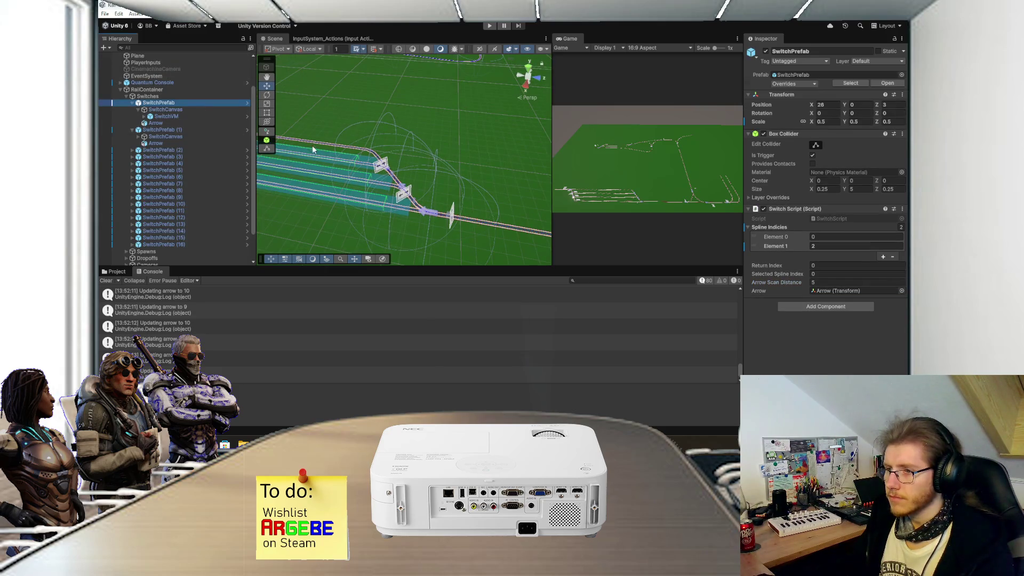
- Slide SwitchPrefab (3) along the rails to Z 28.16
mouse_move(416, 160)
mouse_down()
mouse_move(400, 149)
mouse_move(398, 160)
mouse_up()
key(f)
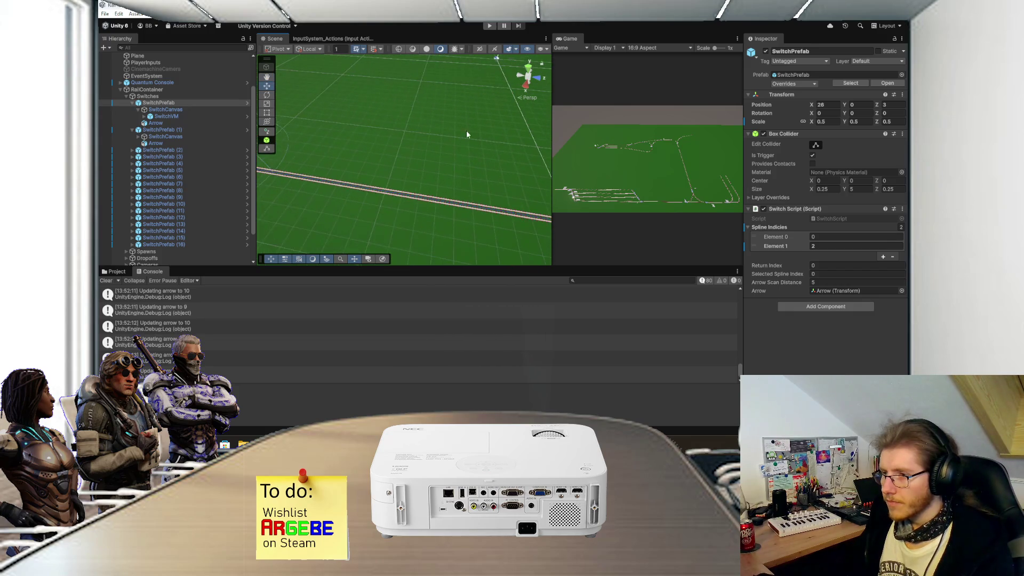
mouse_move(313, 122)
mouse_down()
mouse_move(379, 175)
mouse_move(457, 178)
mouse_move(378, 173)
mouse_move(394, 178)
mouse_up()
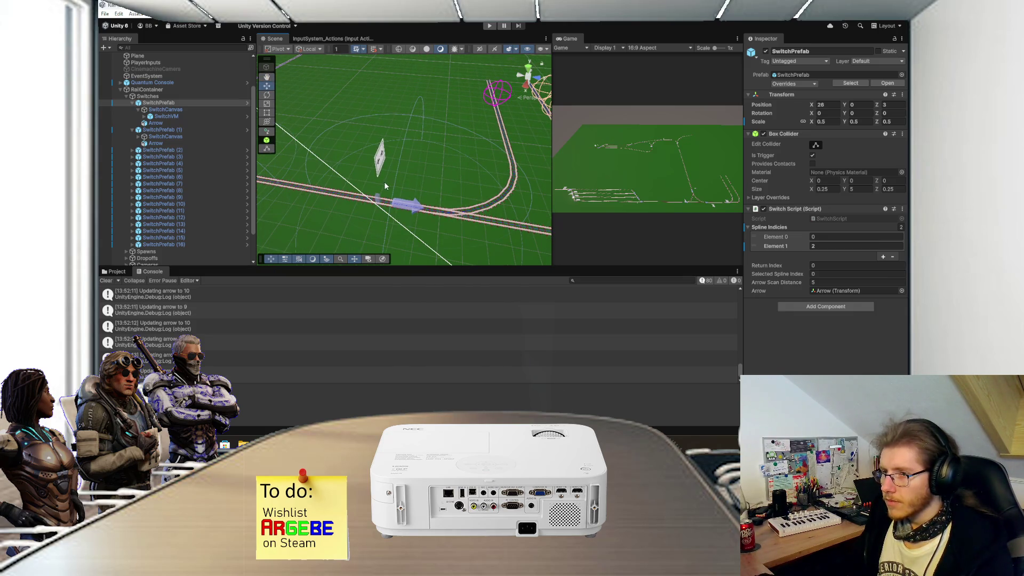
click(180, 151)
click(182, 157)
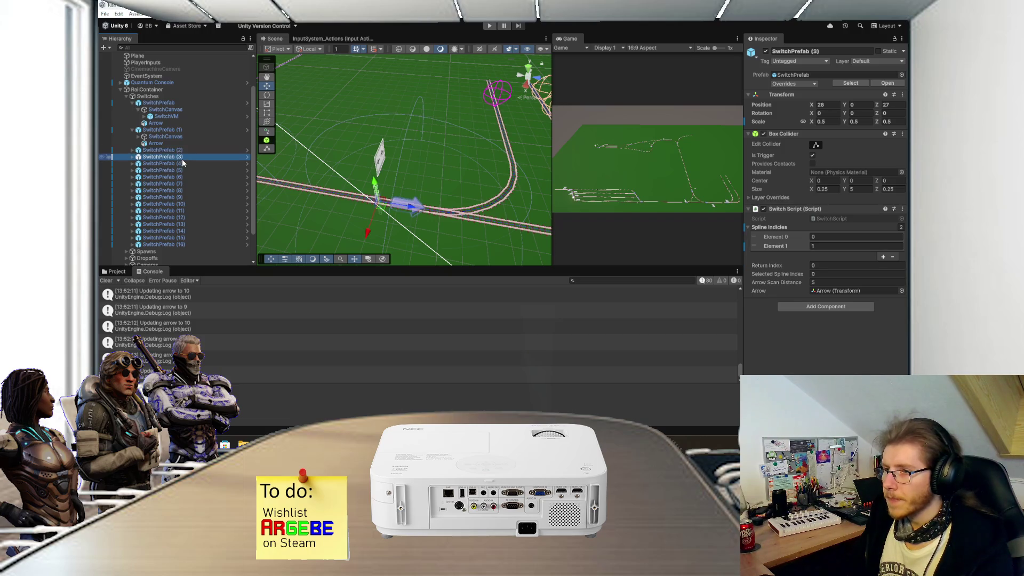
click(413, 209)
drag(413, 209, 433, 218)
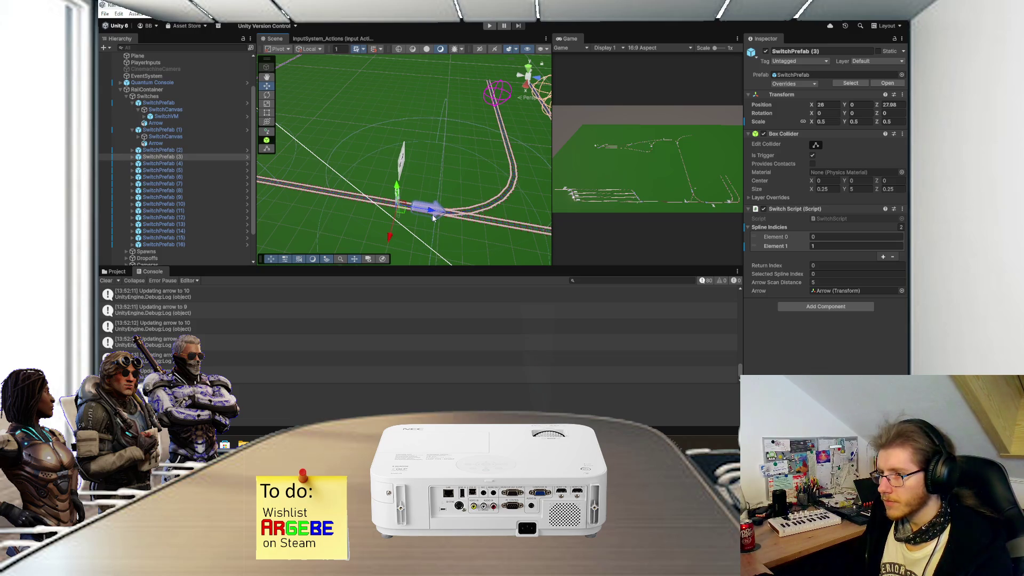
- Move SwitchPrefab (1) back along the track to Z 16.99
mouse_move(452, 162)
mouse_down()
mouse_move(361, 161)
mouse_move(449, 174)
mouse_move(422, 178)
mouse_move(426, 161)
mouse_up()
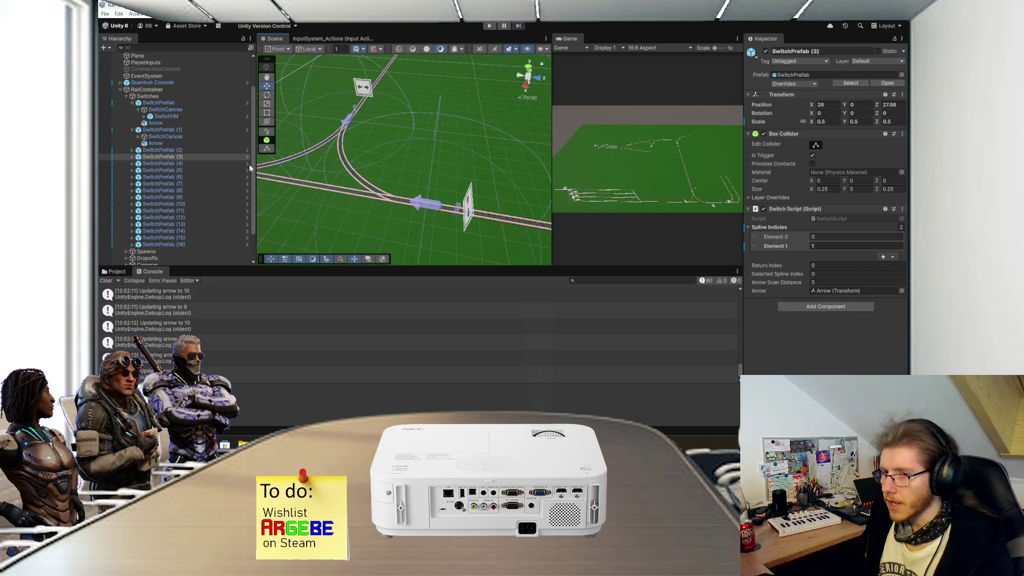
click(132, 130)
click(132, 104)
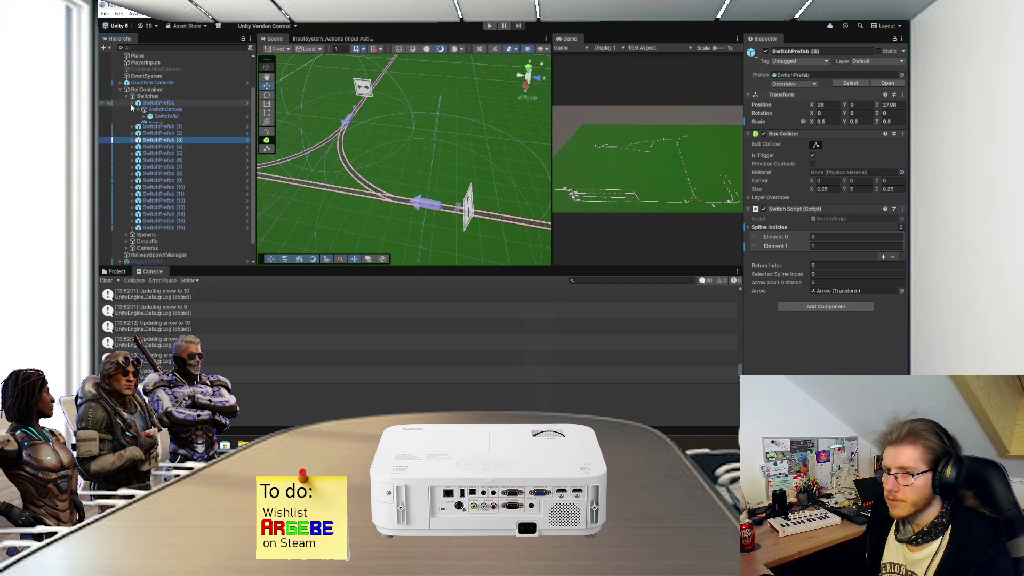
click(160, 116)
click(172, 110)
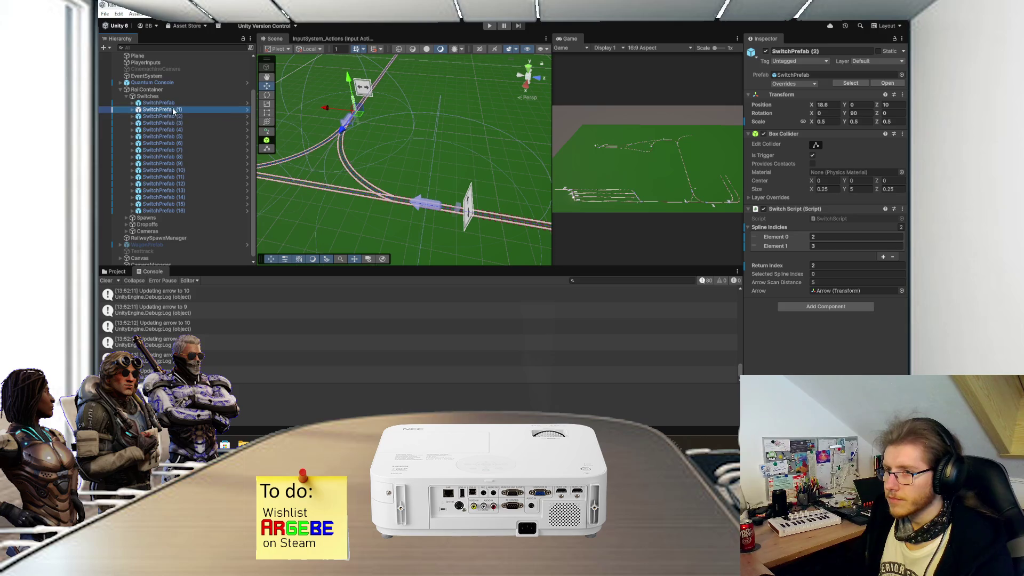
click(418, 207)
drag(417, 207, 404, 207)
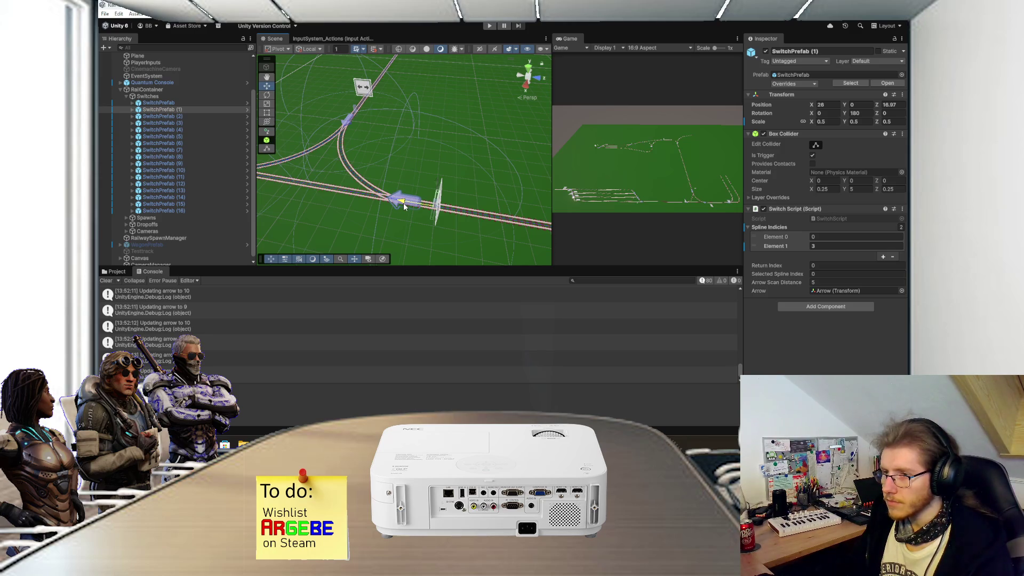
drag(404, 207, 405, 207)
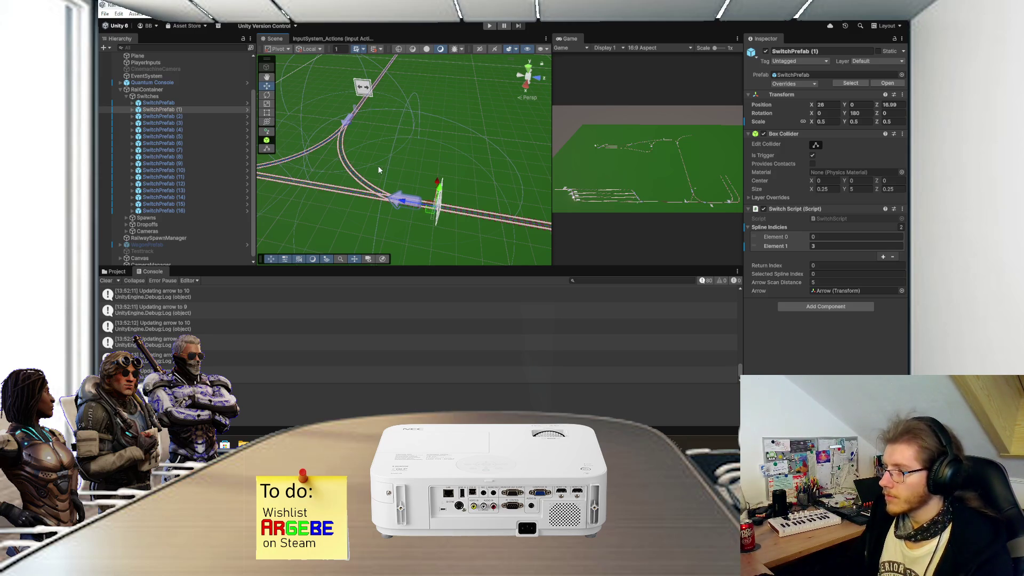
- Inspect SwitchPrefab (6) and SwitchPrefab (10), framing the view around them
mouse_move(377, 159)
mouse_down()
mouse_move(407, 185)
mouse_move(380, 156)
mouse_move(411, 160)
mouse_move(407, 168)
mouse_up()
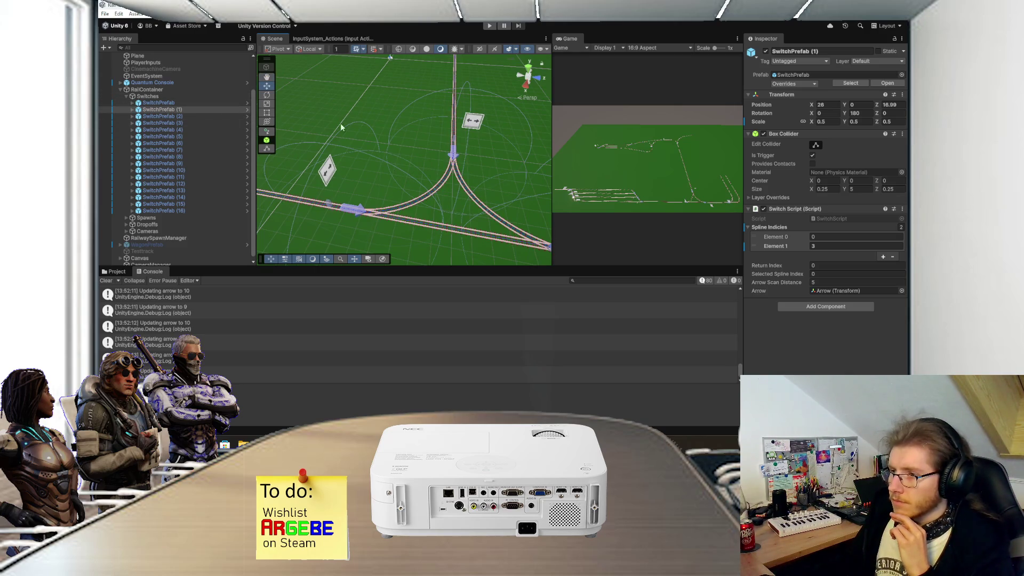
drag(437, 159, 411, 231)
scroll(440, 152, down, 5)
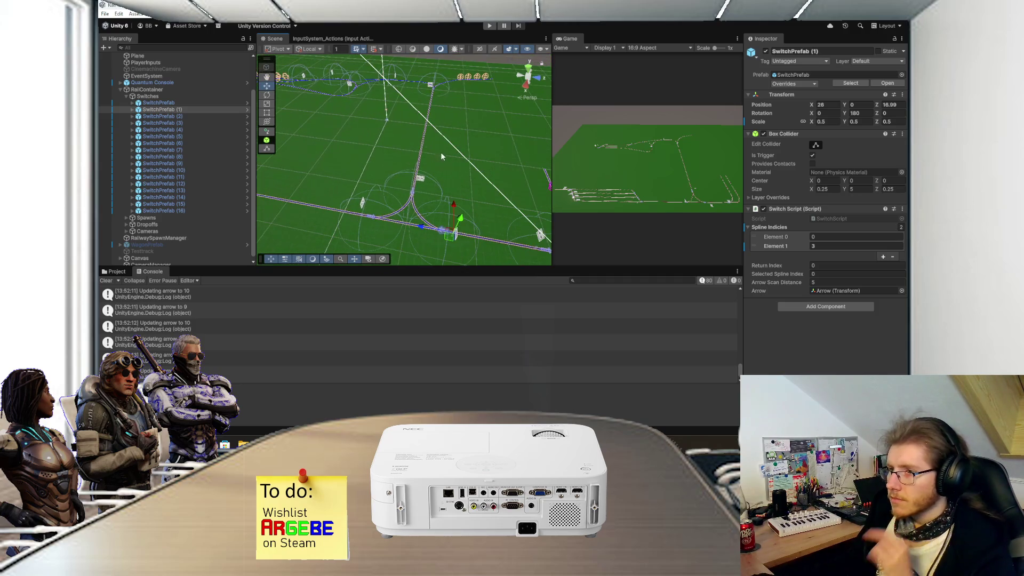
click(199, 123)
click(200, 130)
click(203, 143)
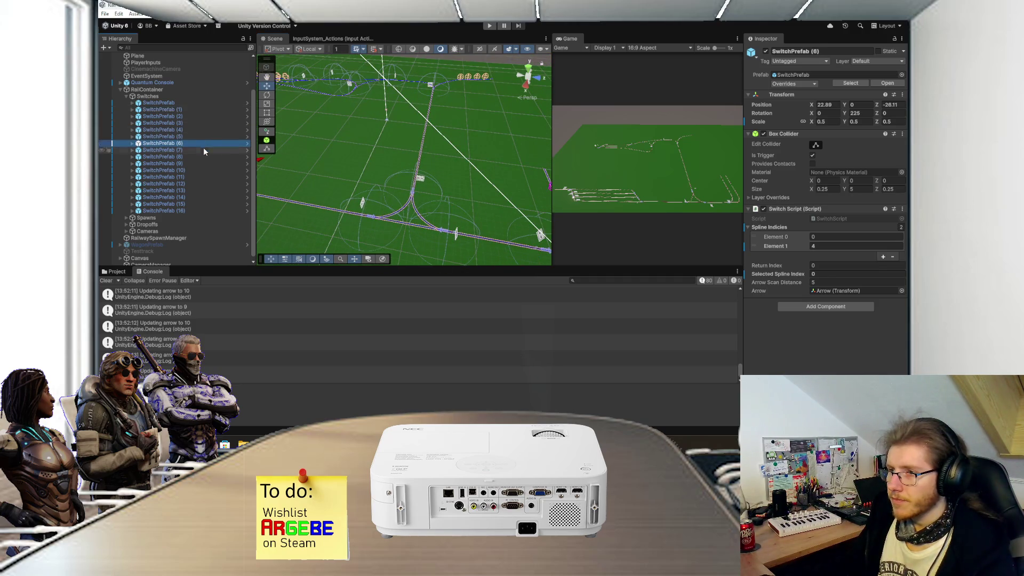
click(434, 92)
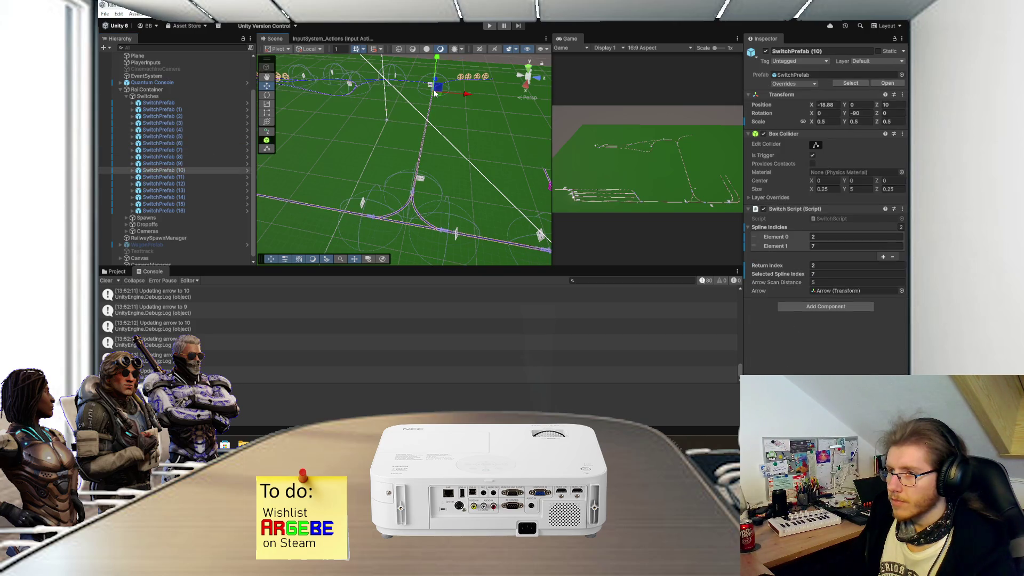
key(f)
mouse_move(404, 185)
mouse_down()
mouse_move(371, 181)
mouse_move(370, 166)
mouse_move(384, 164)
mouse_move(430, 235)
mouse_move(421, 235)
mouse_move(453, 151)
mouse_move(389, 187)
mouse_up()
scroll(385, 161, down, 3)
key(f)
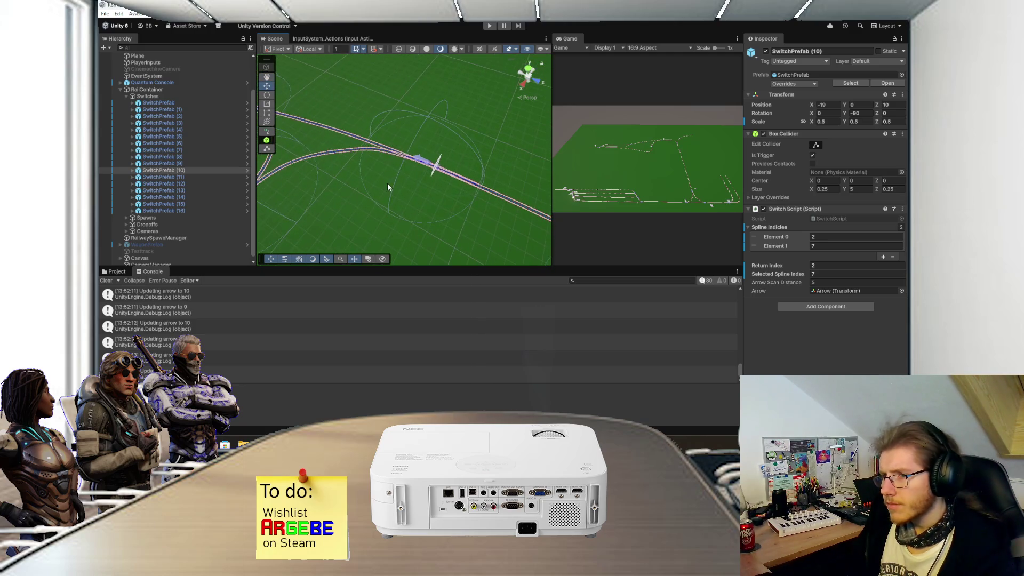
scroll(426, 181, up, 2)
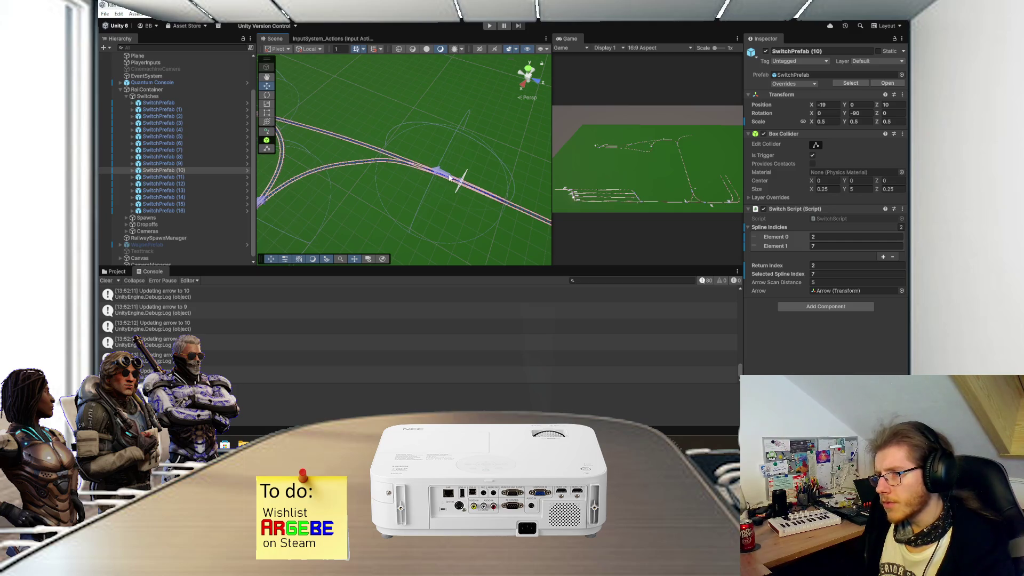
- Nudge SwitchPrefab (11) slightly along the track
click(210, 190)
click(205, 183)
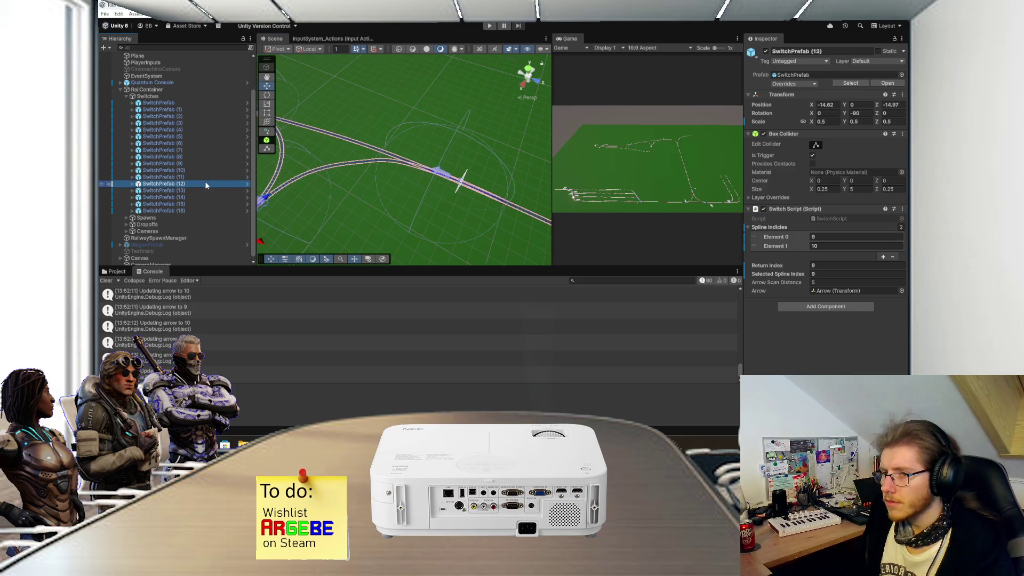
click(211, 177)
drag(428, 170, 422, 169)
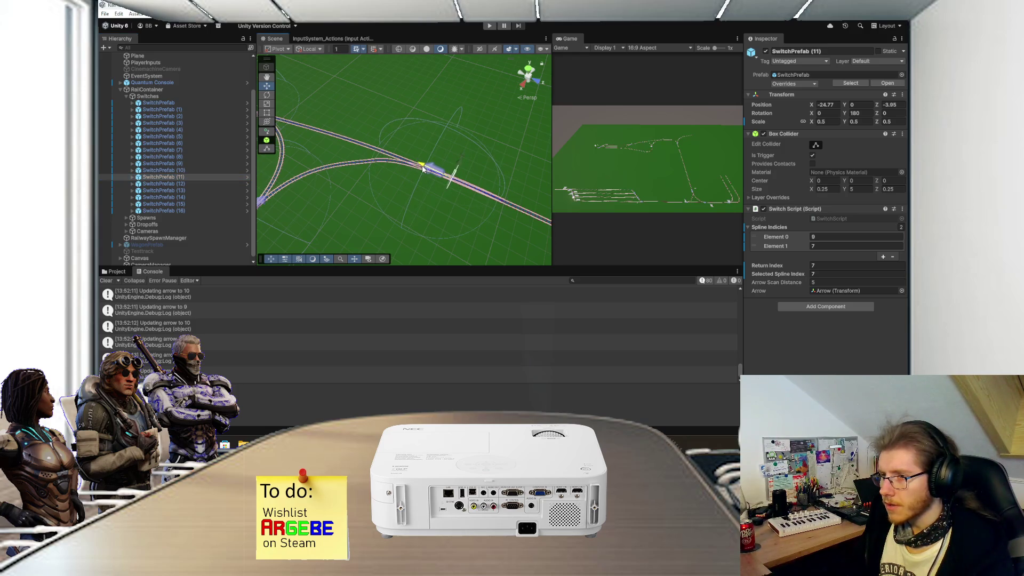
scroll(446, 187, up, 5)
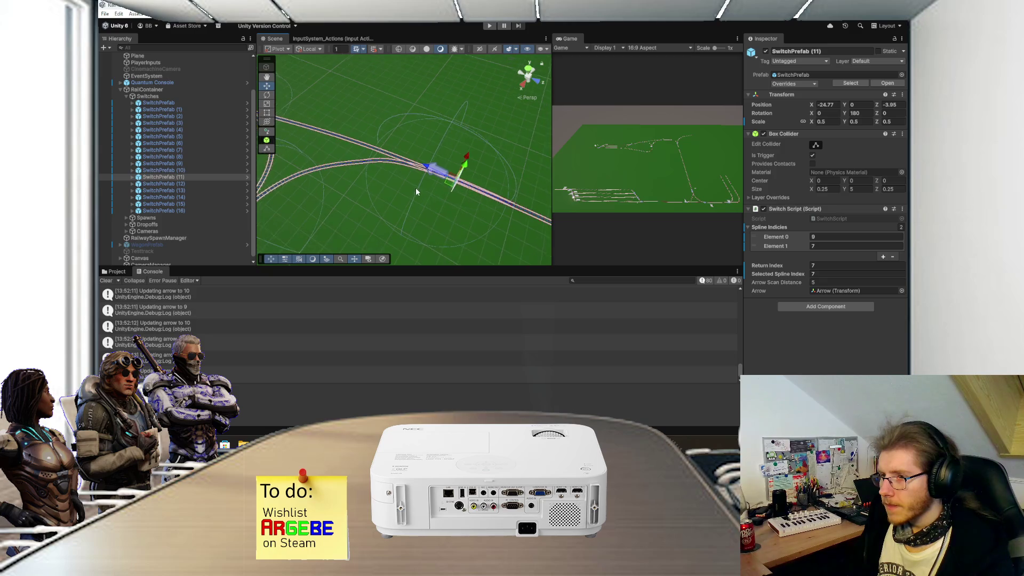
scroll(428, 189, down, 5)
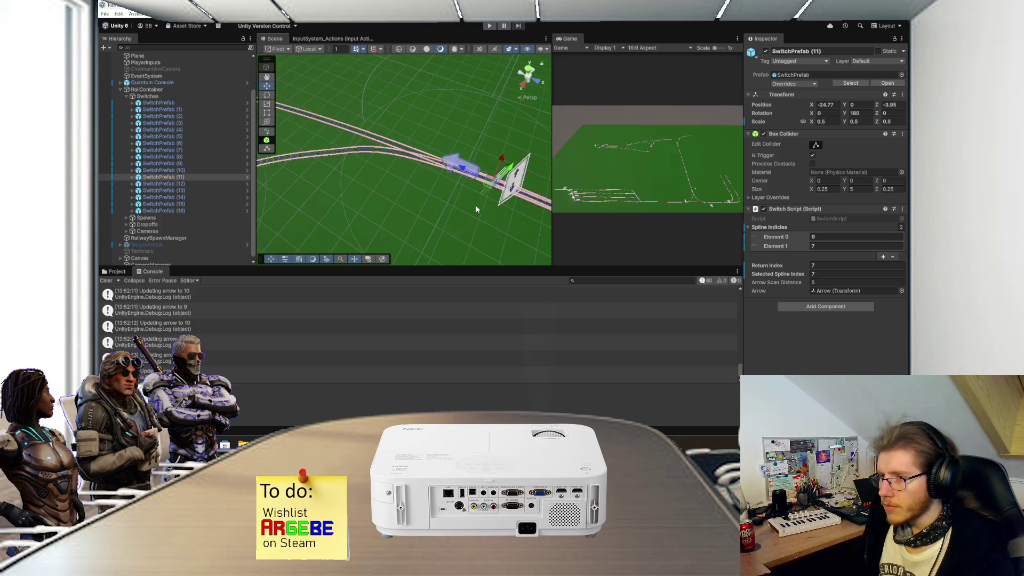
- Move SwitchPrefab (11)'s Arrow child further along the rails to Z 4.08
click(132, 176)
click(156, 191)
mouse_move(411, 155)
mouse_down()
mouse_move(395, 148)
mouse_move(476, 219)
mouse_up()
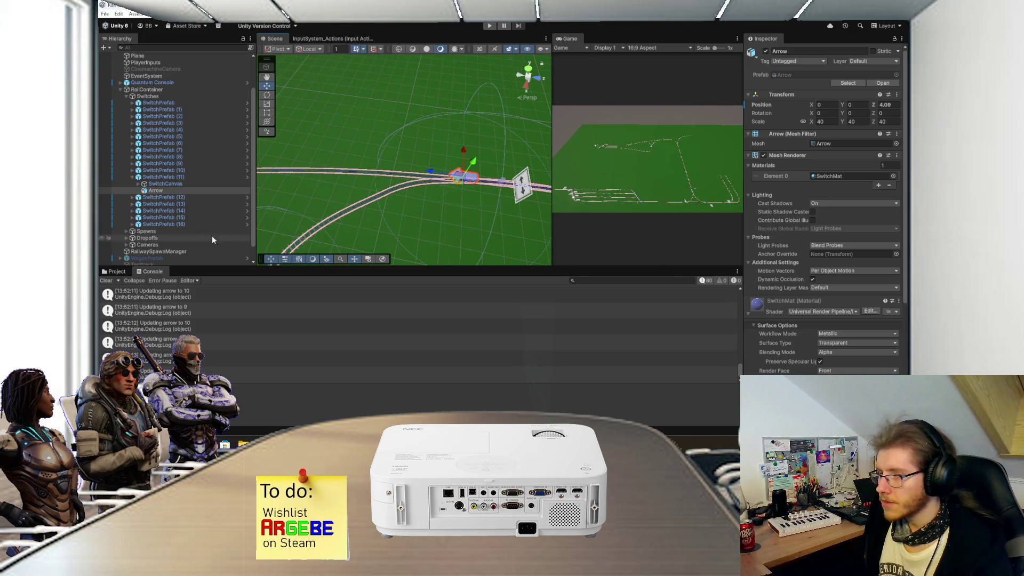
click(211, 177)
- Set SwitchPrefab (11)'s Arrow Scan Distance to 8
click(821, 283)
text(7)
key(BackSpace)
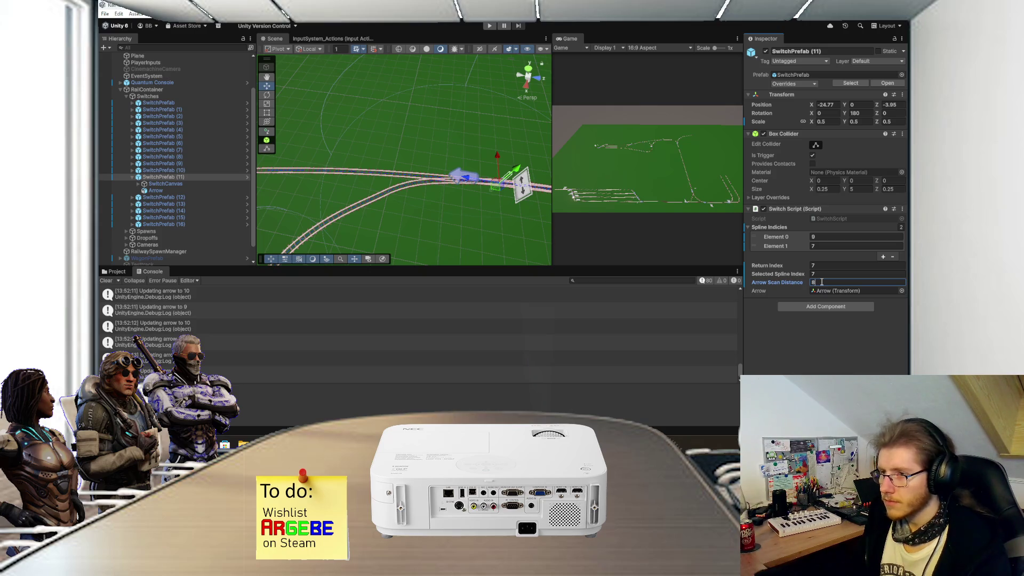
scroll(430, 219, down, 1)
mouse_move(430, 219)
mouse_down()
mouse_move(402, 207)
mouse_move(444, 187)
mouse_move(429, 164)
mouse_move(440, 146)
mouse_move(440, 209)
mouse_up()
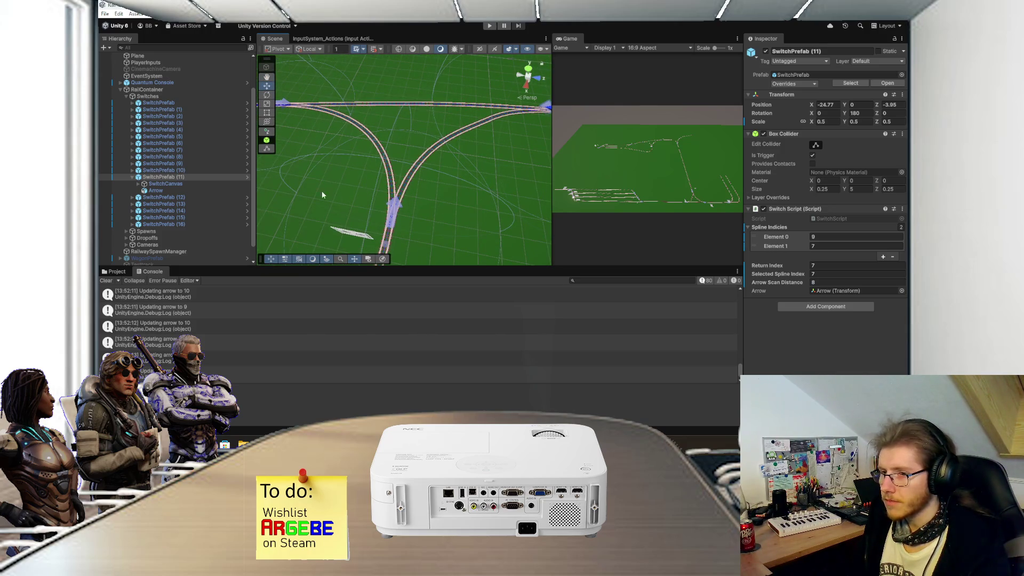
- Nudge SwitchPrefab (13) slightly along X
click(132, 177)
click(147, 184)
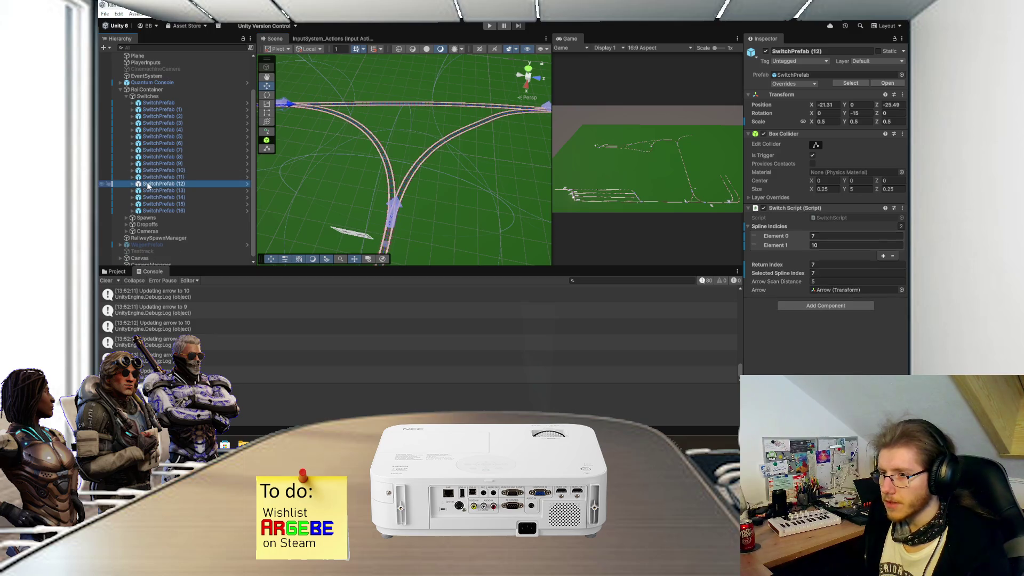
click(155, 190)
key(f)
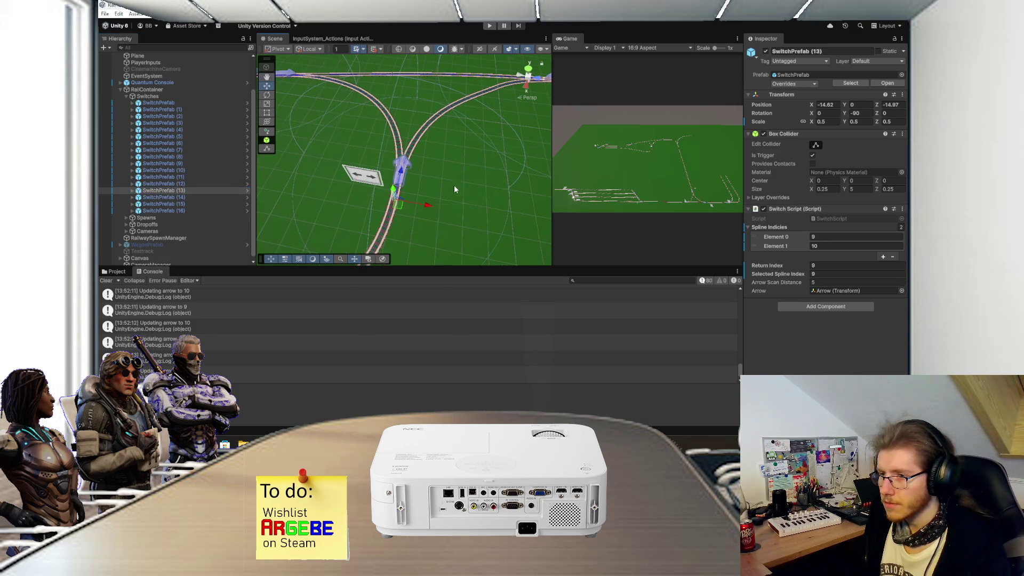
drag(379, 199, 381, 200)
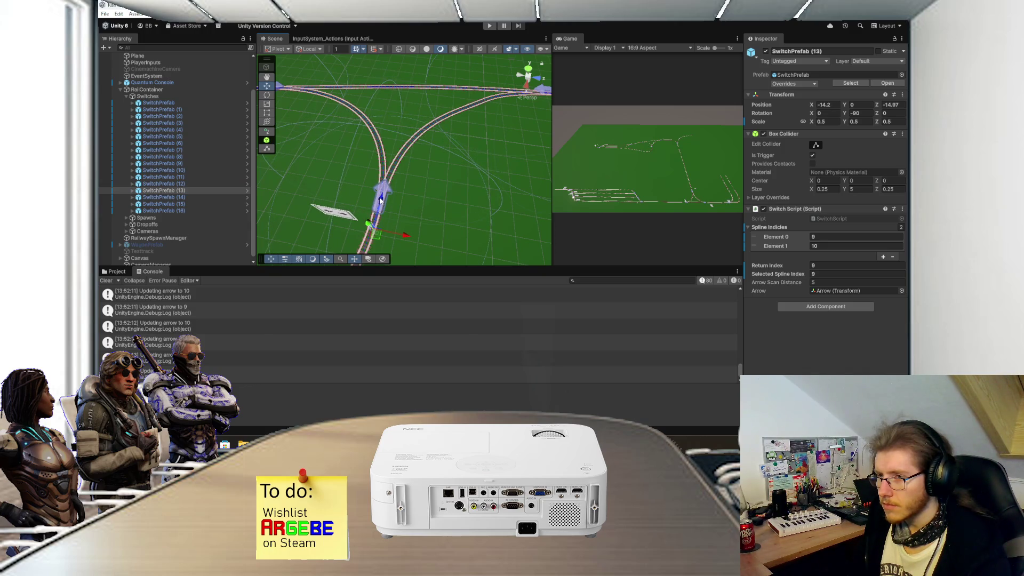
- Nudge SwitchPrefab (12) along the track and set its Arrow Scan Distance to 8
mouse_move(449, 187)
mouse_down()
mouse_move(446, 224)
mouse_move(395, 180)
mouse_move(408, 209)
mouse_up()
click(197, 183)
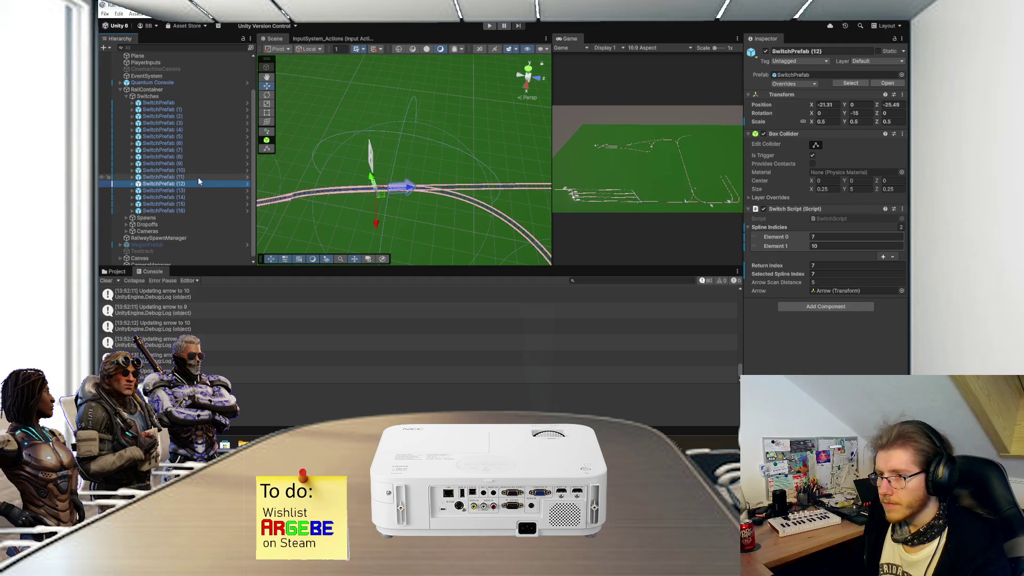
drag(411, 191, 416, 188)
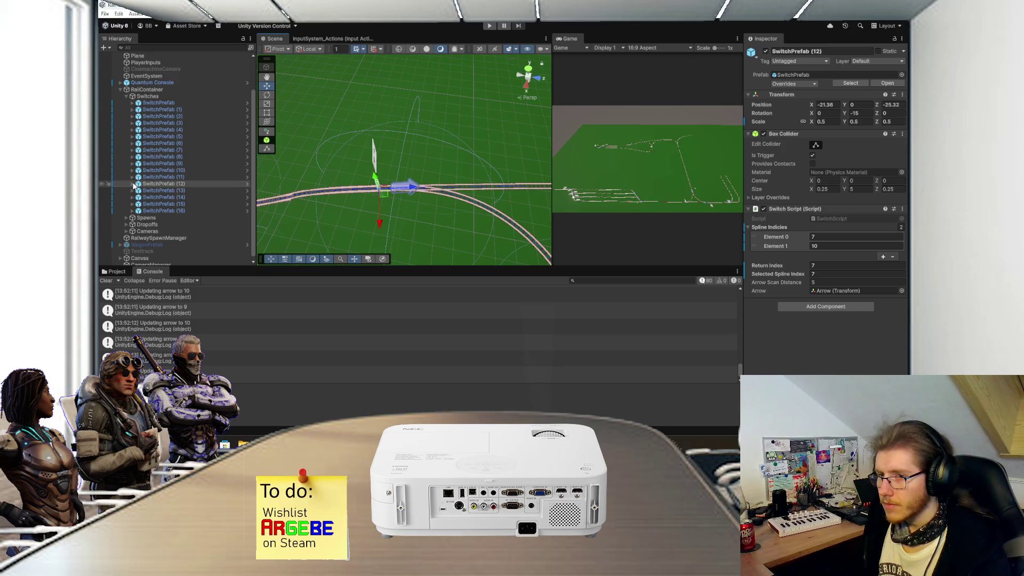
click(831, 283)
text(8)
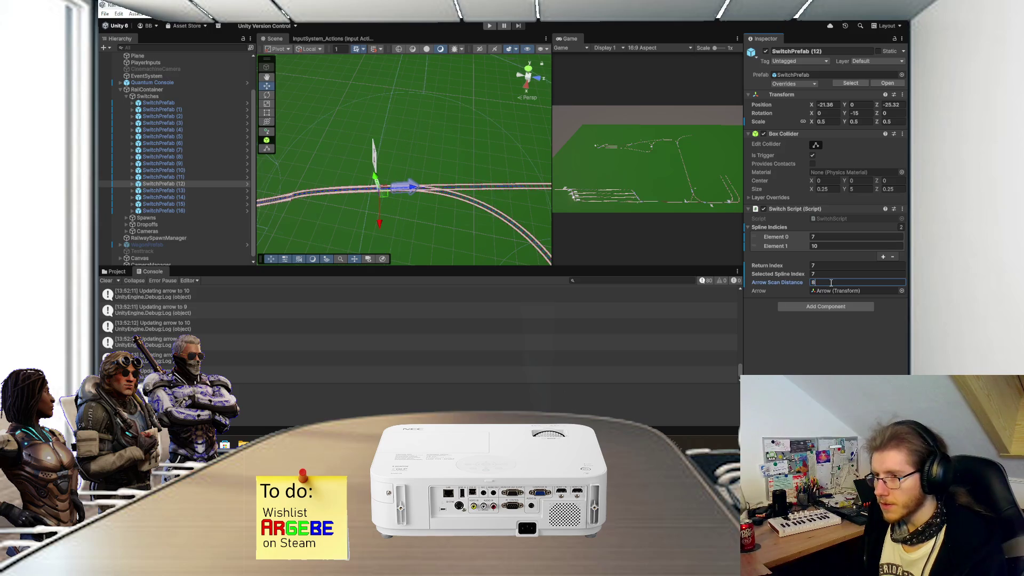
mouse_move(448, 203)
mouse_down()
mouse_move(401, 198)
mouse_move(475, 197)
mouse_move(389, 197)
mouse_up()
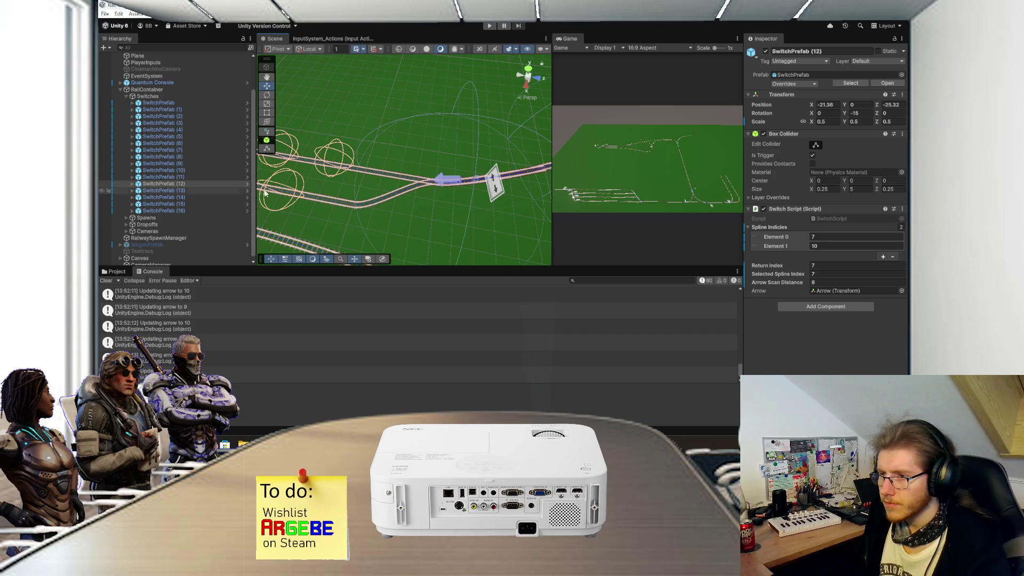
- Nudge SwitchPrefab (14) along the track and slide its Arrow along the rails
click(477, 182)
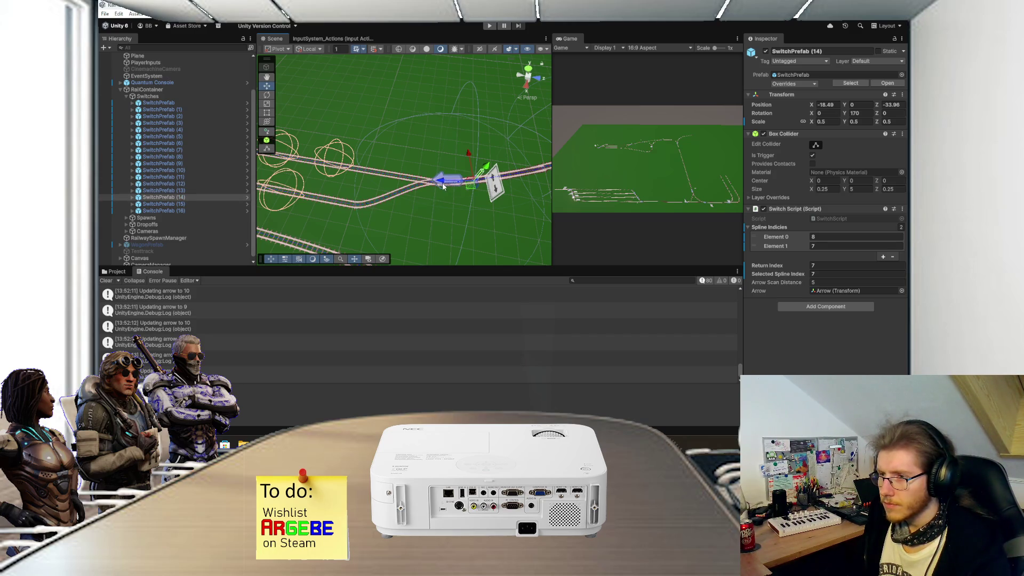
drag(443, 184, 439, 186)
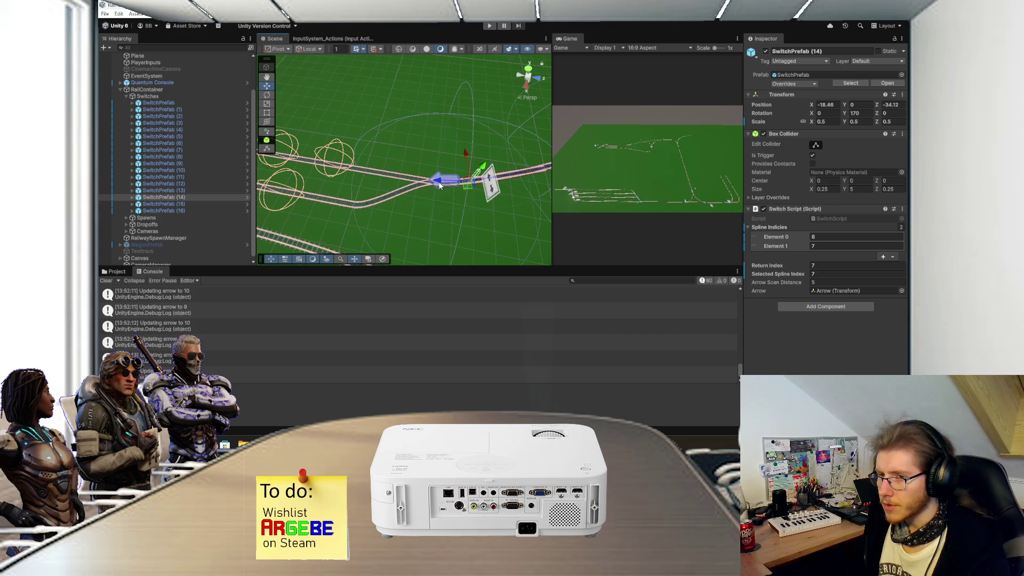
click(133, 197)
click(156, 211)
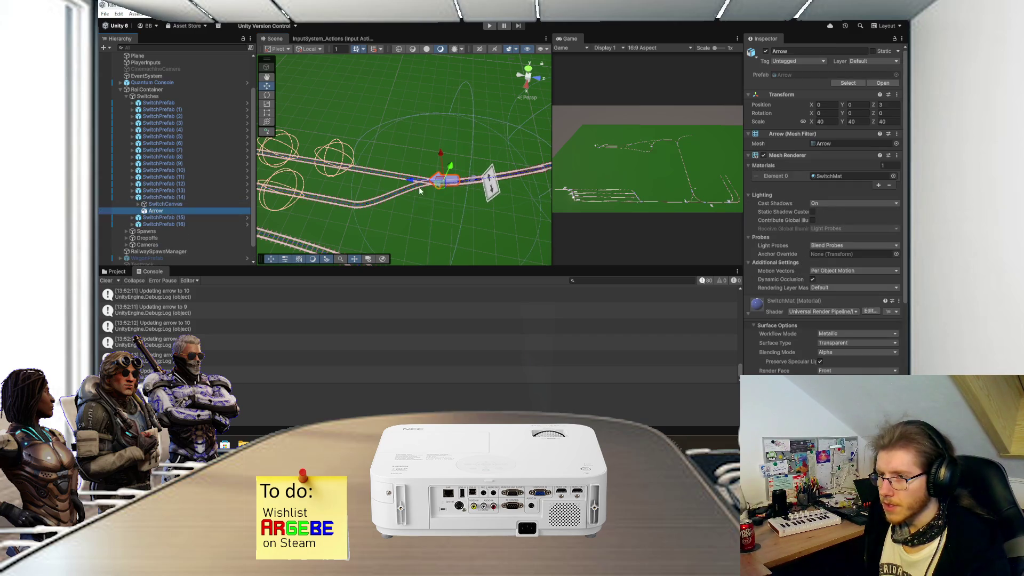
drag(417, 184, 408, 185)
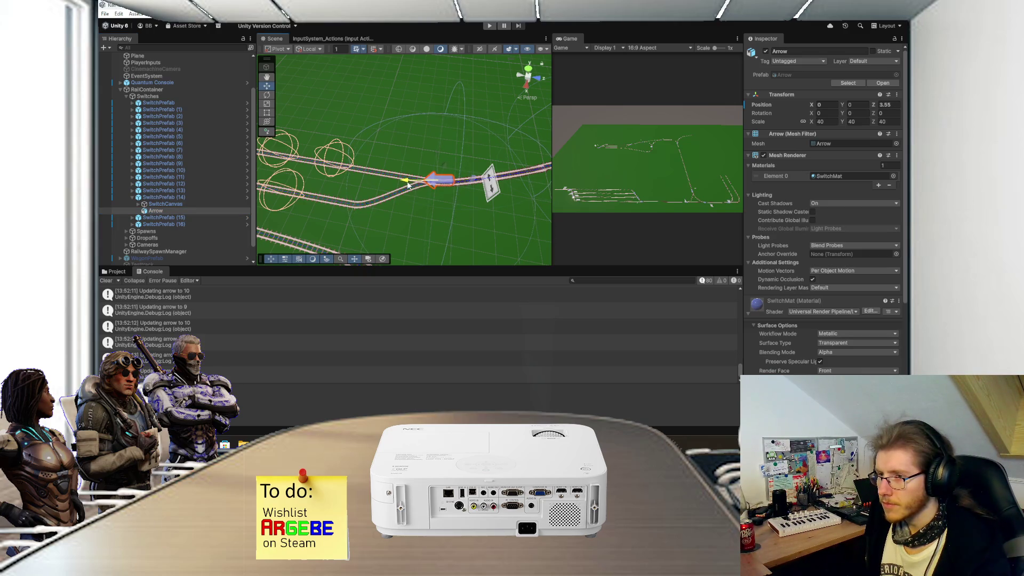
drag(408, 185, 409, 185)
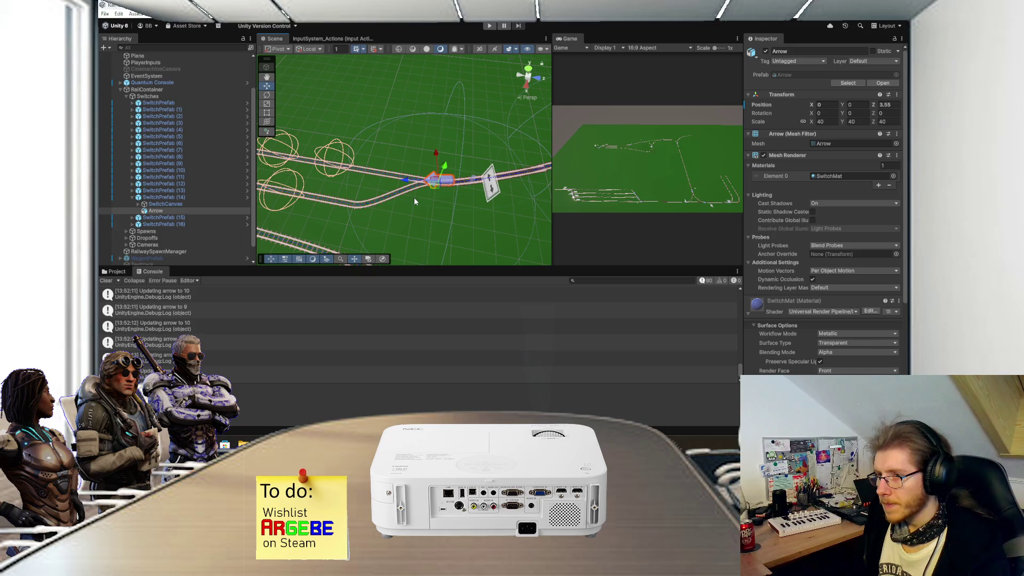
- Readjust SwitchPrefab (14)'s Arrow, pulling it back then slightly forward on the rails
click(207, 198)
click(193, 210)
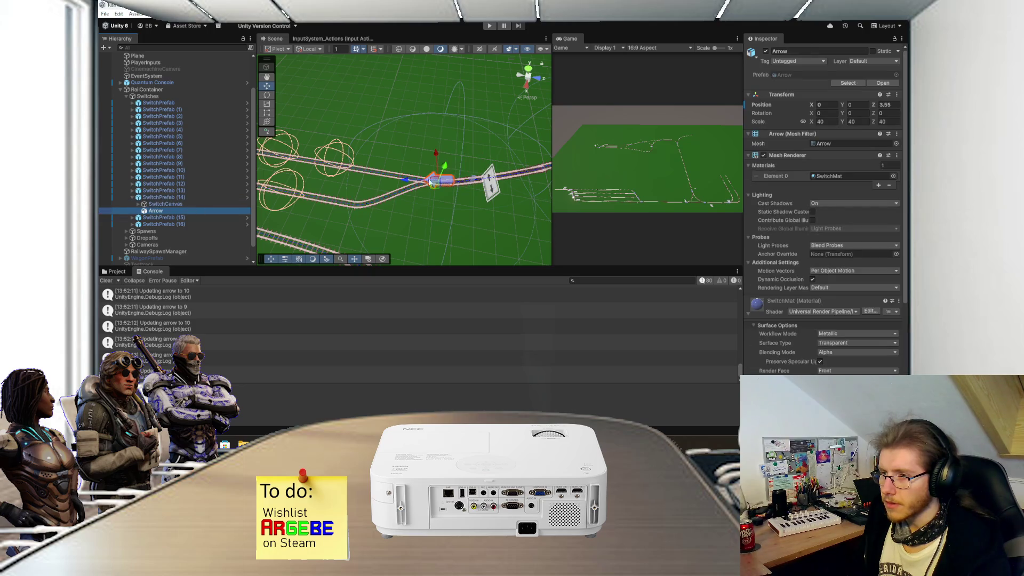
drag(408, 184, 426, 189)
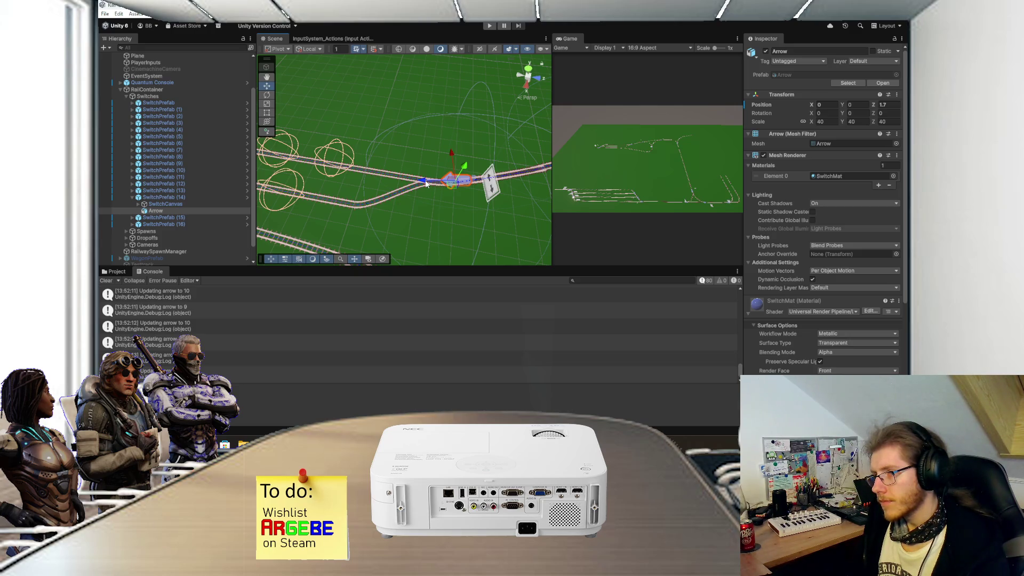
drag(427, 184, 417, 187)
- Set SwitchPrefab (14)'s Arrow Scan Distance to 4
click(421, 182)
click(827, 281)
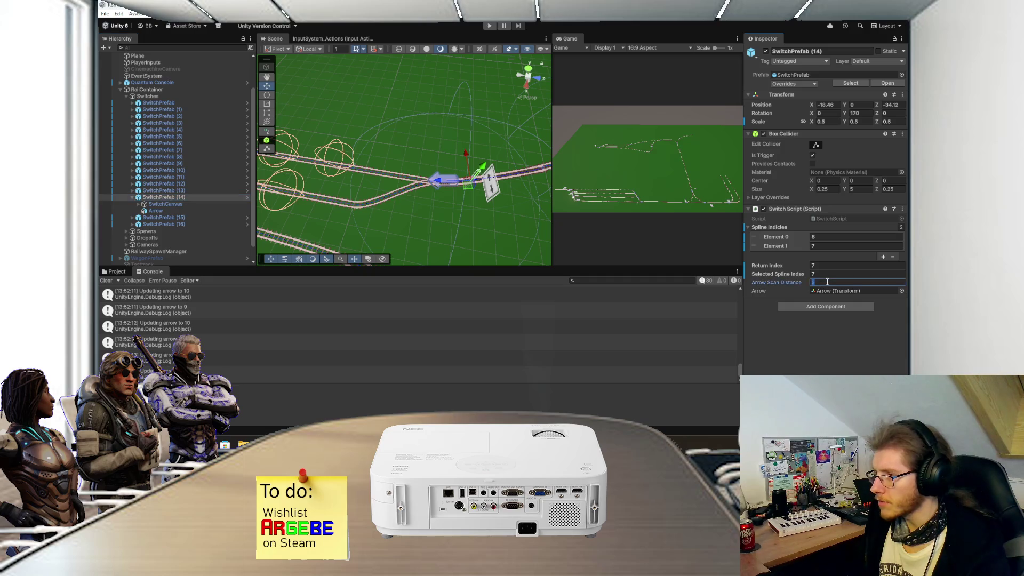
text(3)
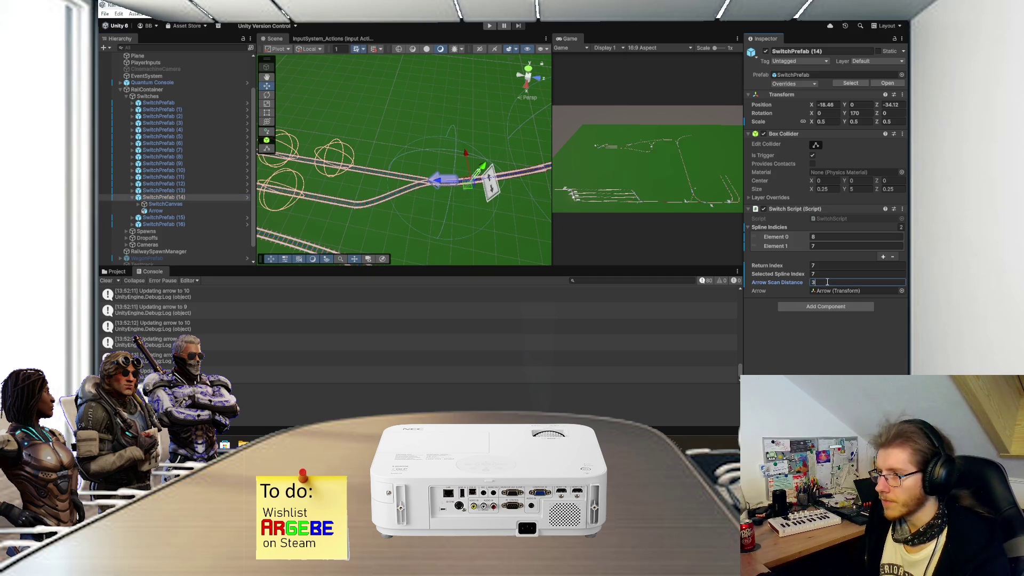
text(6)
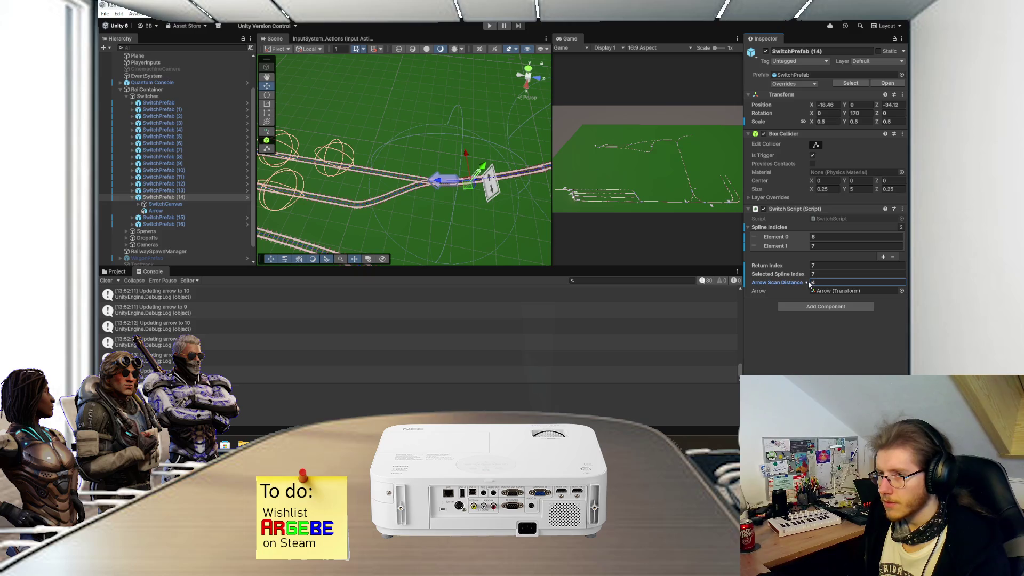
text(4)
mouse_move(425, 209)
mouse_down()
mouse_move(396, 206)
mouse_move(464, 234)
mouse_move(394, 240)
mouse_move(480, 241)
mouse_move(355, 203)
mouse_move(250, 201)
mouse_up()
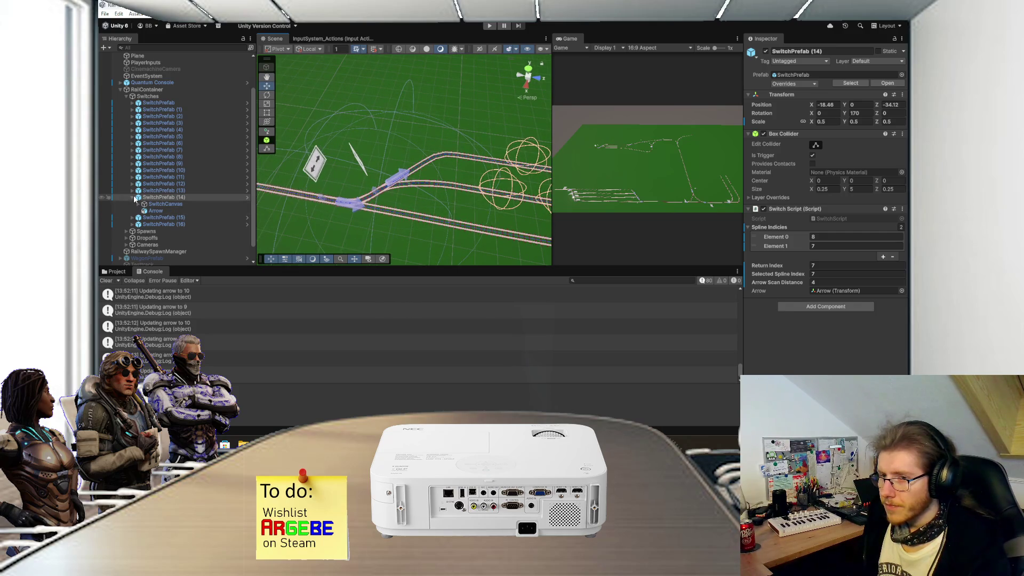
- Slide SwitchPrefab (16) along the track
click(135, 198)
click(150, 205)
drag(375, 178, 425, 184)
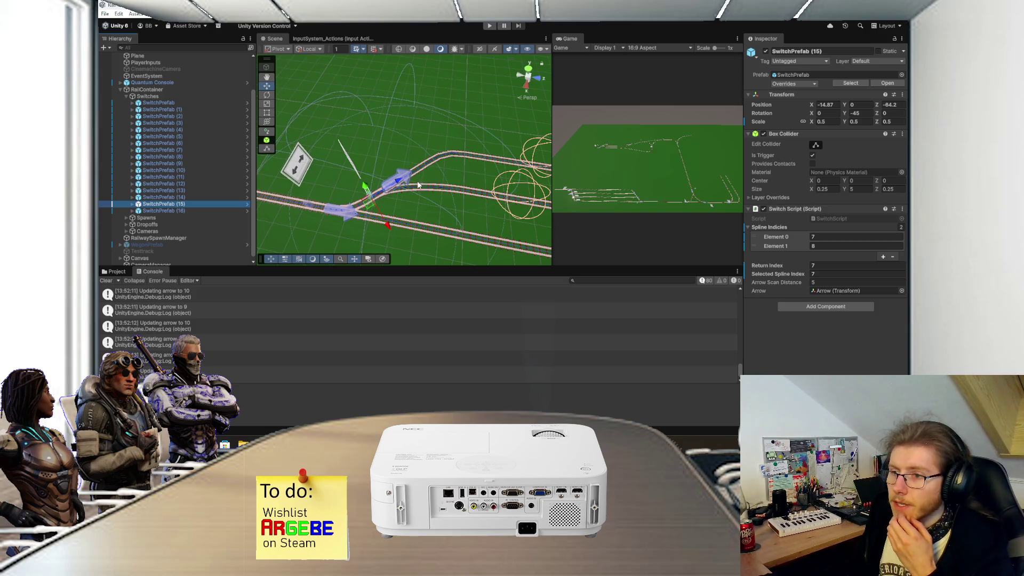
click(190, 211)
mouse_move(330, 214)
mouse_down()
mouse_move(316, 215)
mouse_move(452, 147)
mouse_move(362, 207)
mouse_move(376, 201)
mouse_up()
- Nudge SwitchPrefab (15) along the track and slide its Arrow back along the rails
click(197, 205)
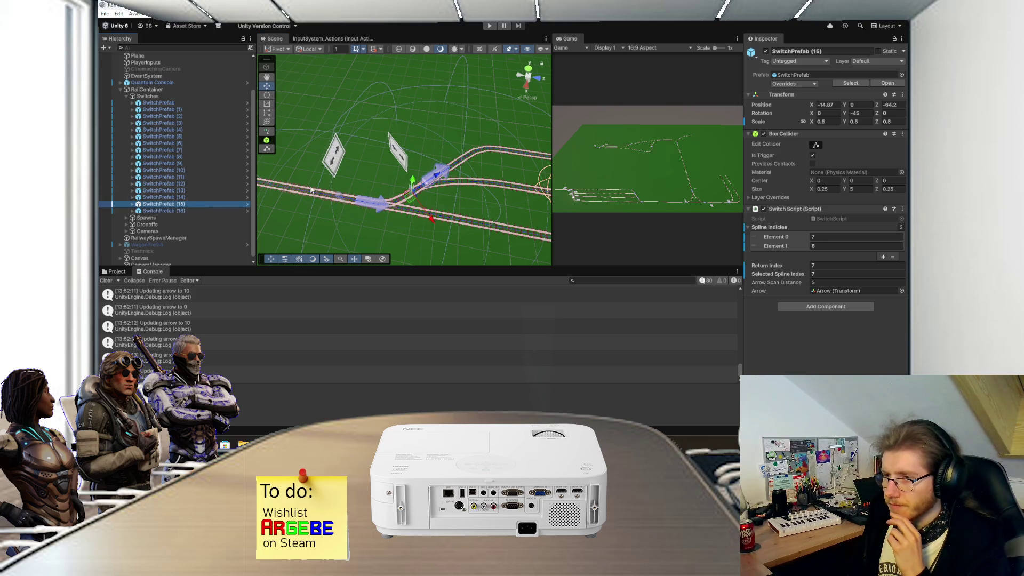
scroll(430, 184, up, 3)
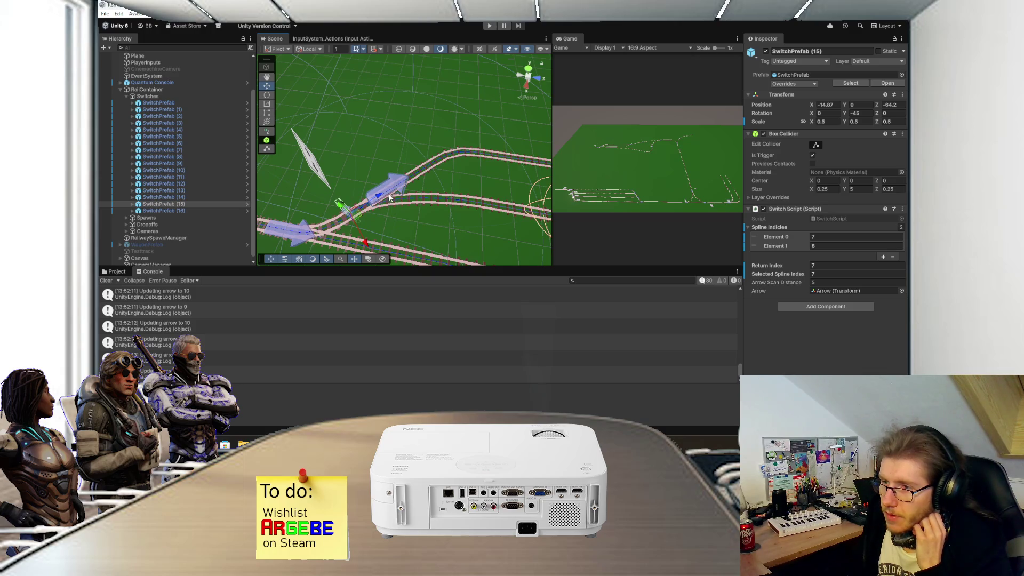
drag(379, 199, 380, 197)
click(132, 204)
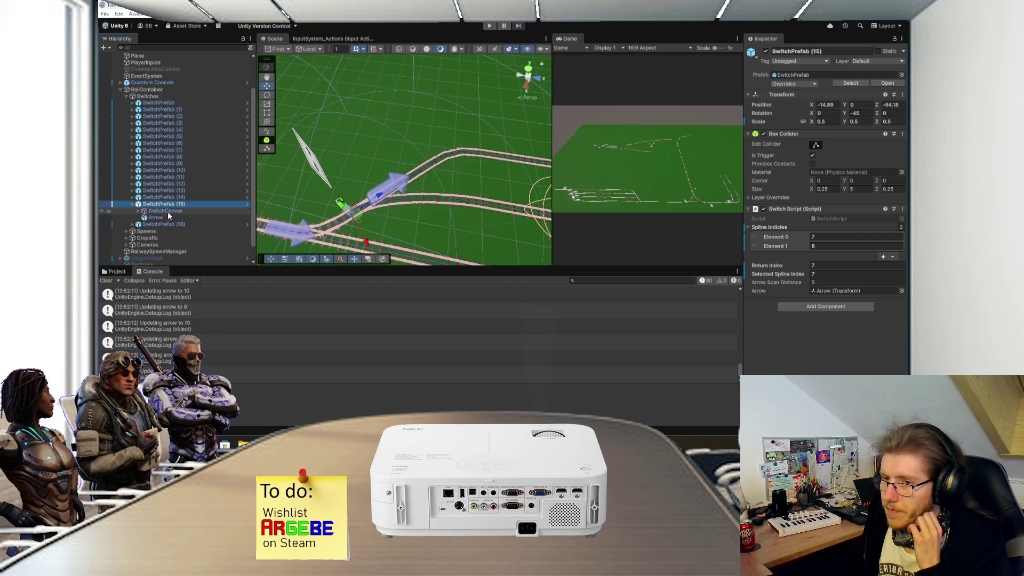
click(156, 218)
drag(409, 186, 395, 188)
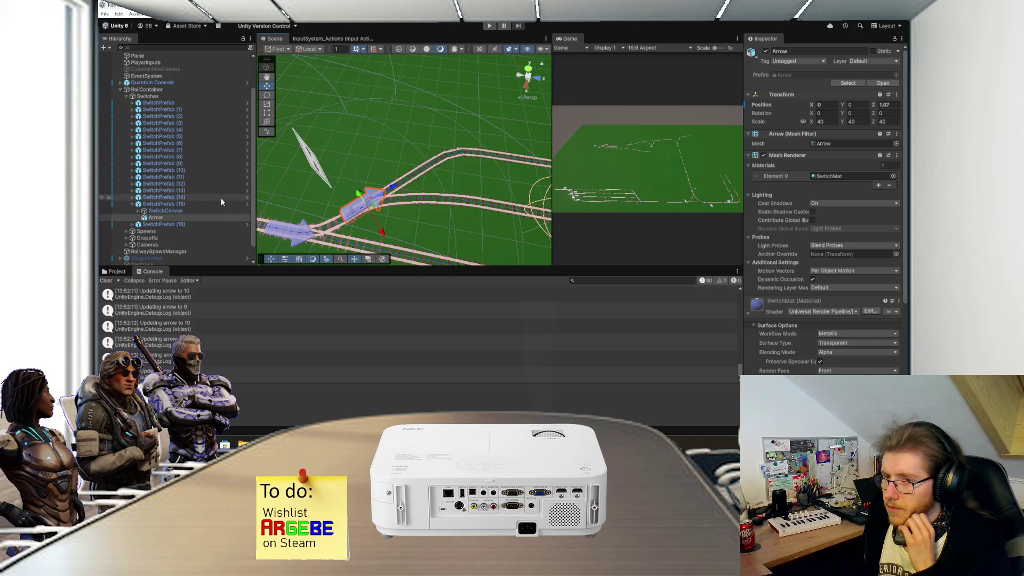
- Set SwitchPrefab (15)'s Arrow Scan Distance to 3 and start play mode with Ctrl+P
click(202, 203)
click(822, 282)
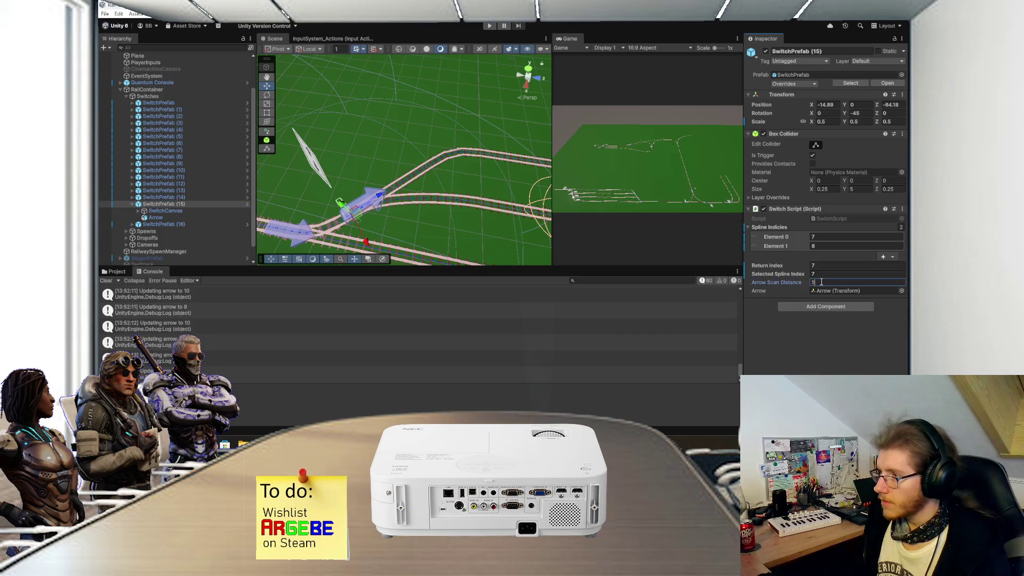
text(3)
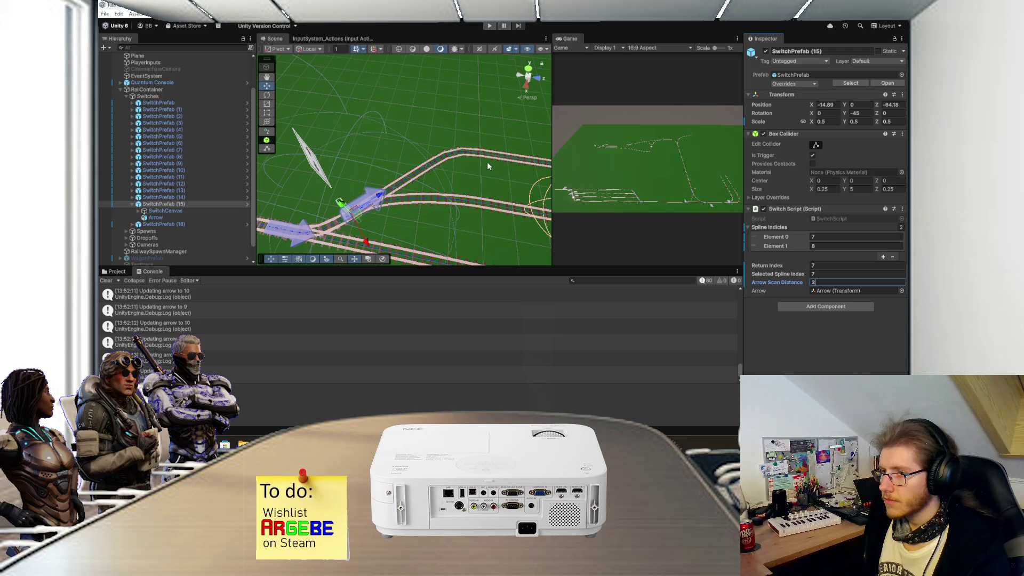
text(f)
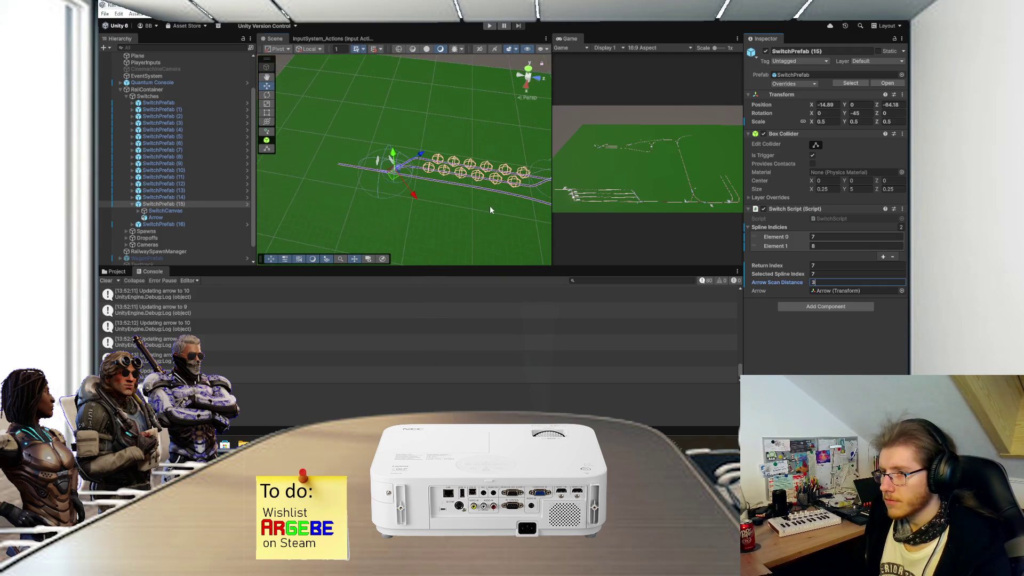
click(130, 204)
key(ctrl+p)
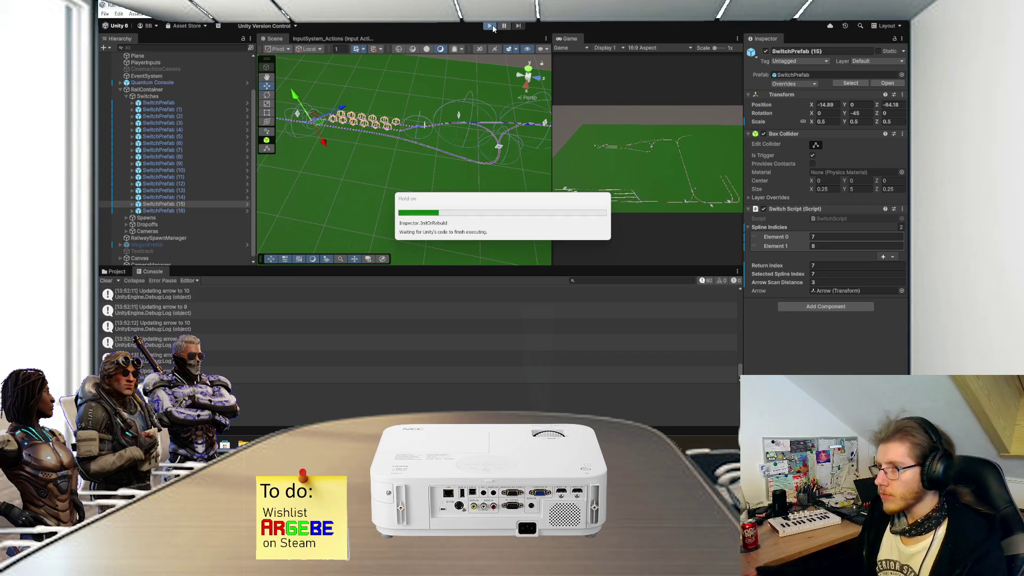
- Maximize the Game view, toggle switches at the A1/A2 and another junction, then stop and return to Visual Studio
double_click(569, 38)
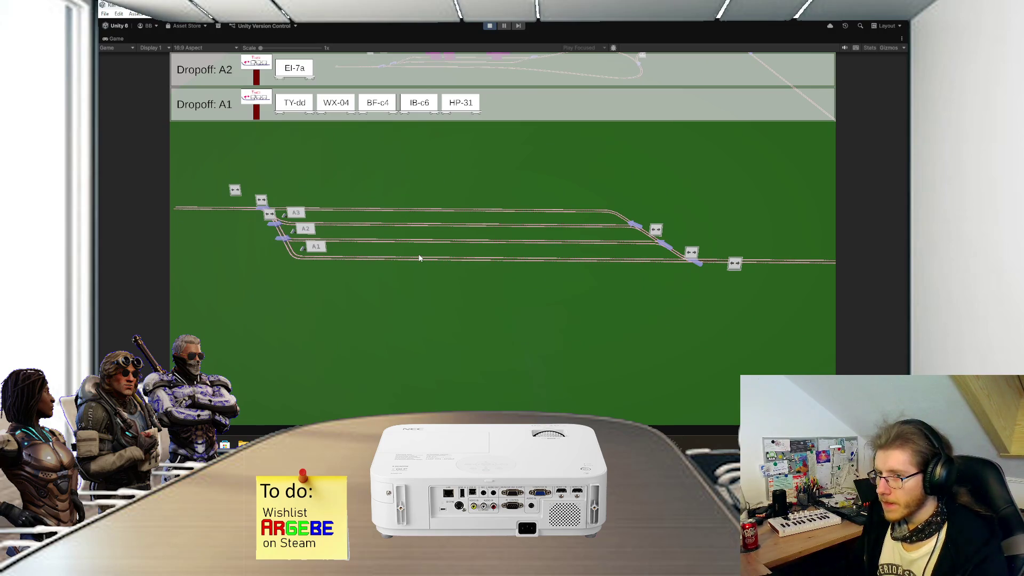
click(273, 214)
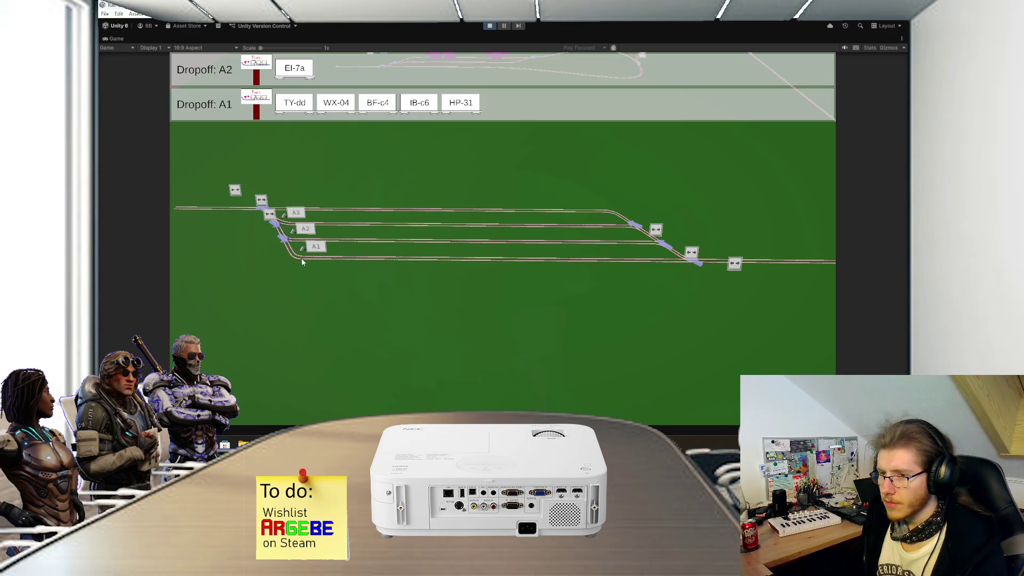
click(269, 215)
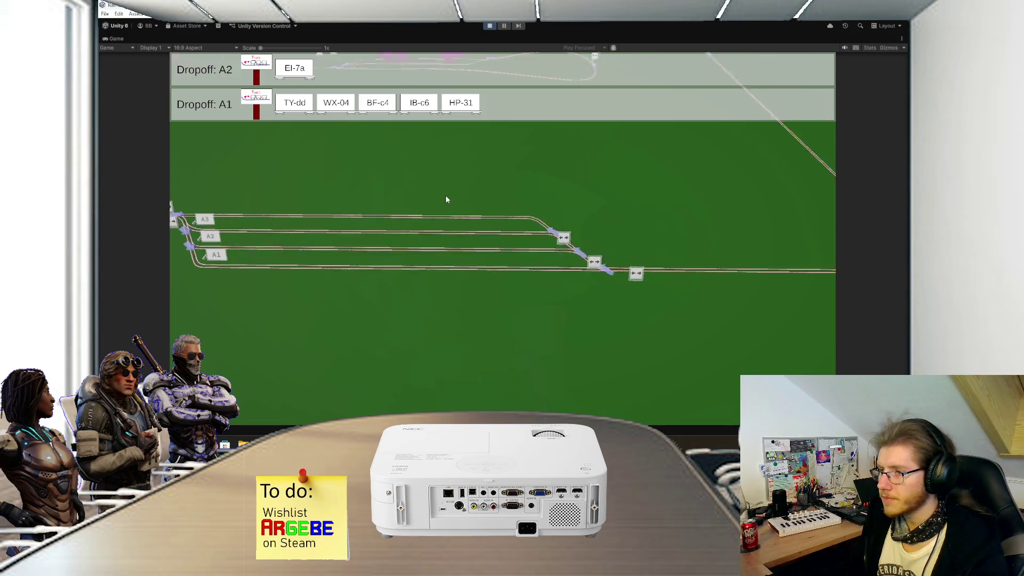
key(Tab)
click(625, 316)
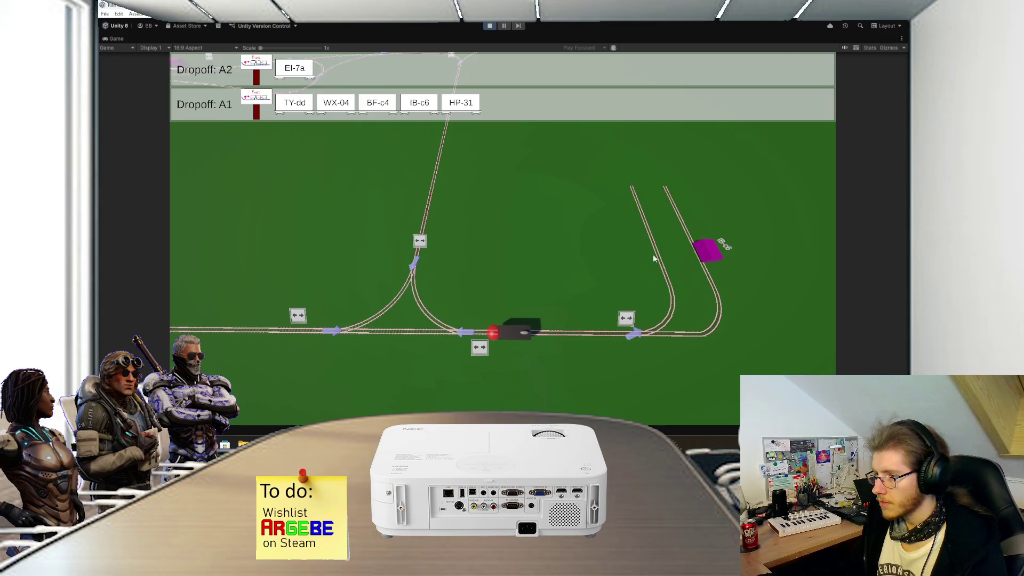
click(626, 319)
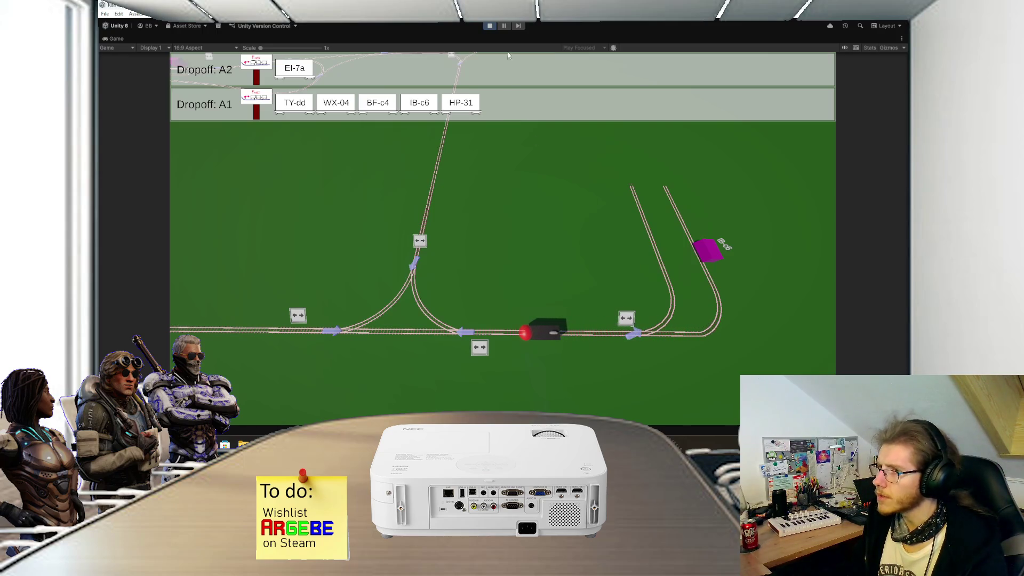
click(491, 27)
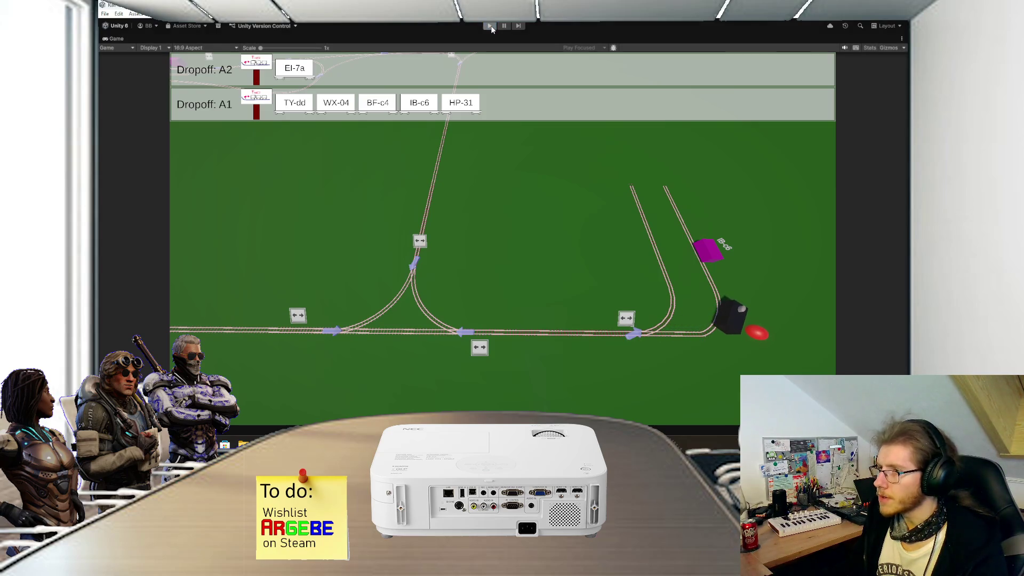
key(alt+Tab)
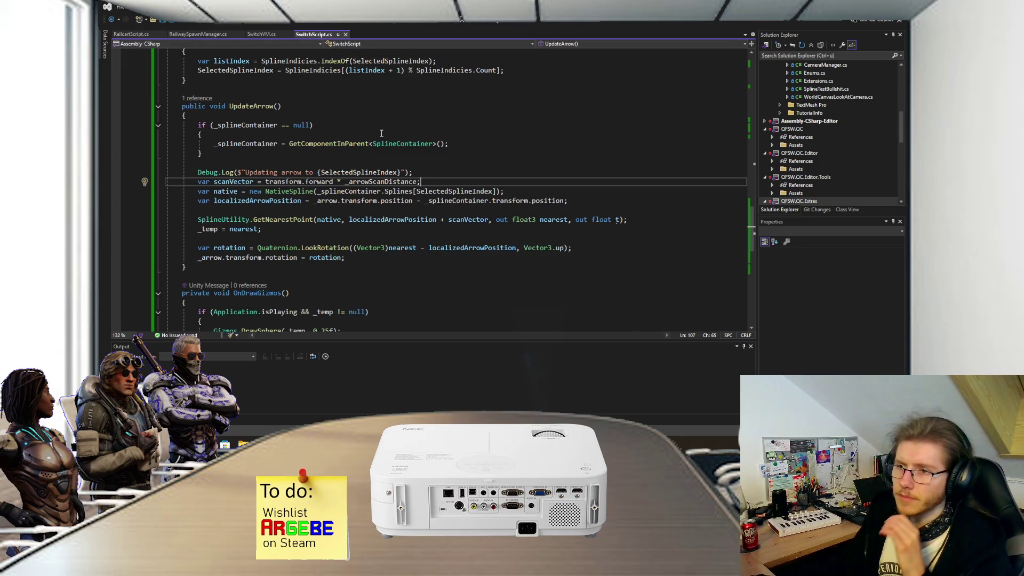
- Delete the if (_canSwitch) opening lines from the SelectedSplineIndex setter
scroll(381, 133, up, 20)
scroll(356, 166, up, 8)
scroll(347, 173, down, 12)
scroll(335, 181, up, 6)
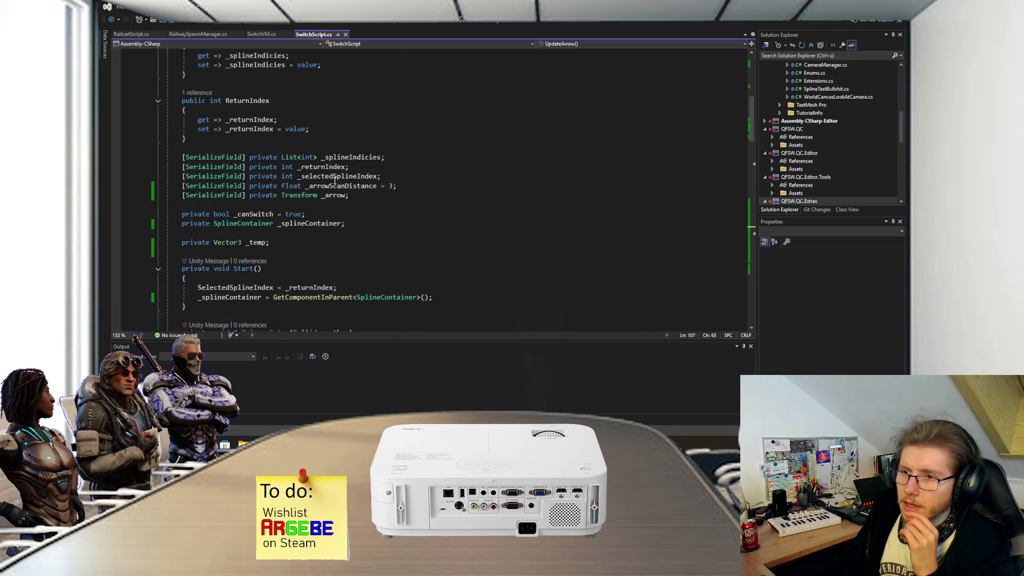
scroll(339, 176, up, 10)
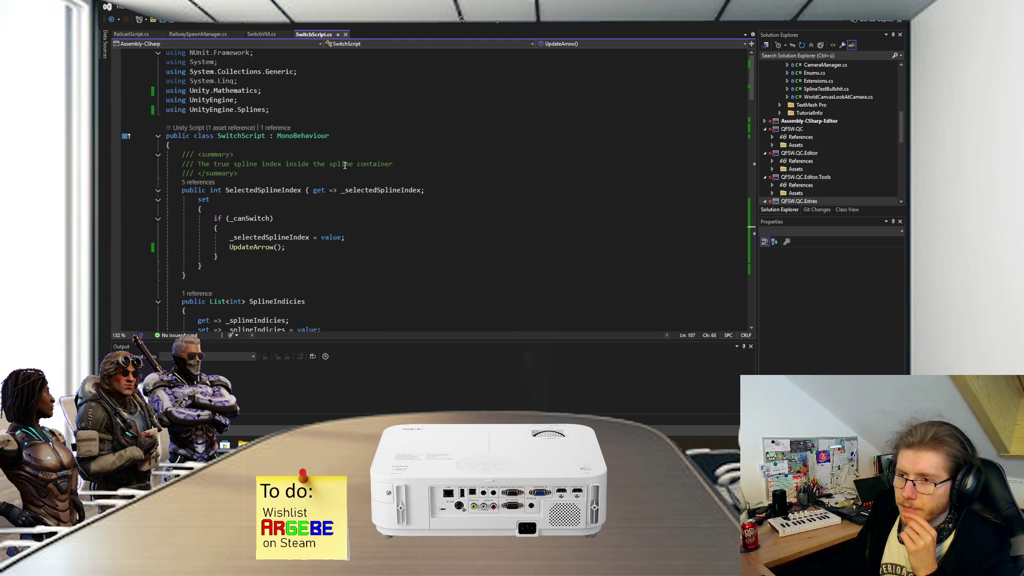
scroll(345, 166, down, 3)
scroll(343, 166, down, 5)
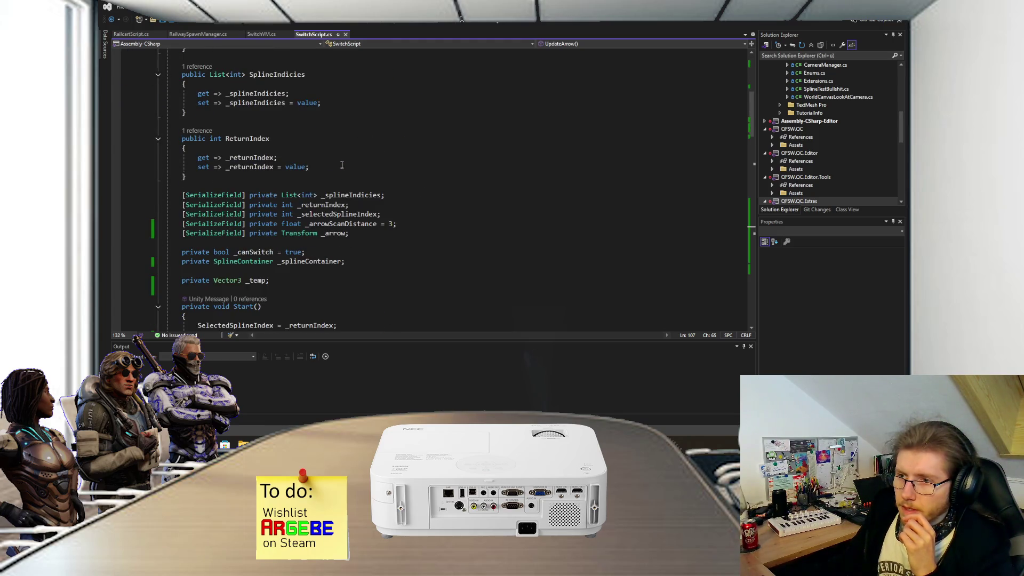
scroll(342, 163, up, 8)
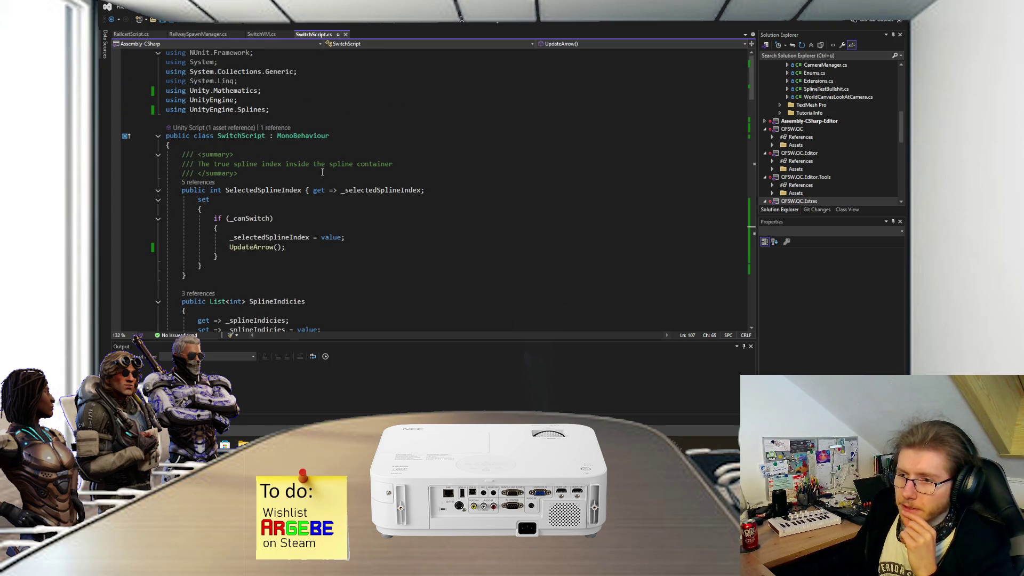
click(259, 219)
double_click(265, 219)
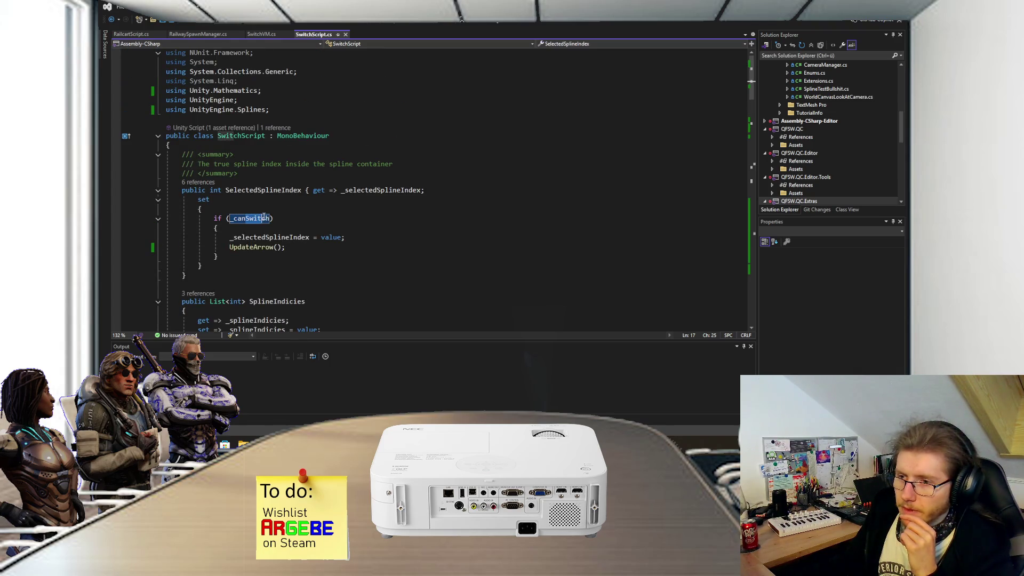
drag(293, 247, 369, 241)
drag(219, 228, 243, 212)
key(BackSpace)
- Remove the guard's leftover closing brace and re-indent the setter body
click(217, 238)
key(BackSpace)
click(215, 244)
key(BackSpace)
key(BackSpace)
text(})
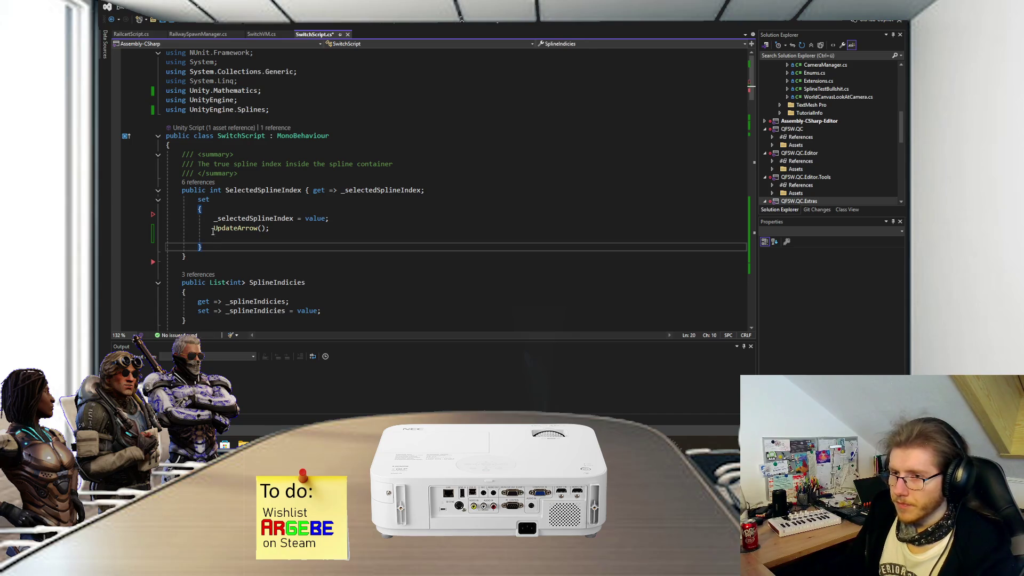
- Make the SelectedSplineIndex setter private and save SwitchScript.cs
click(198, 200)
text(private)
key(ctrl+s)
scroll(271, 205, down, 12)
scroll(271, 206, down, 18)
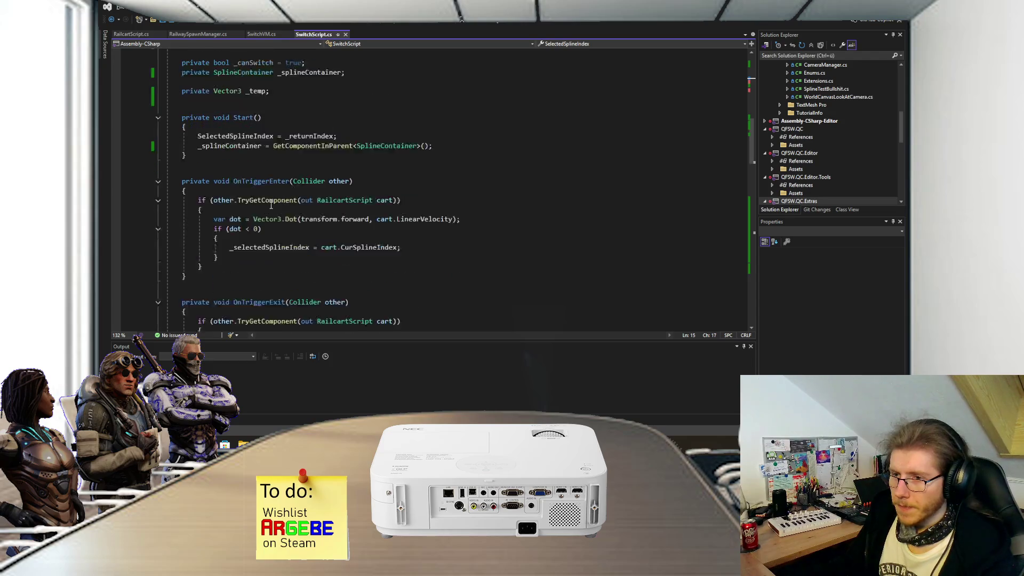
scroll(262, 218, down, 1)
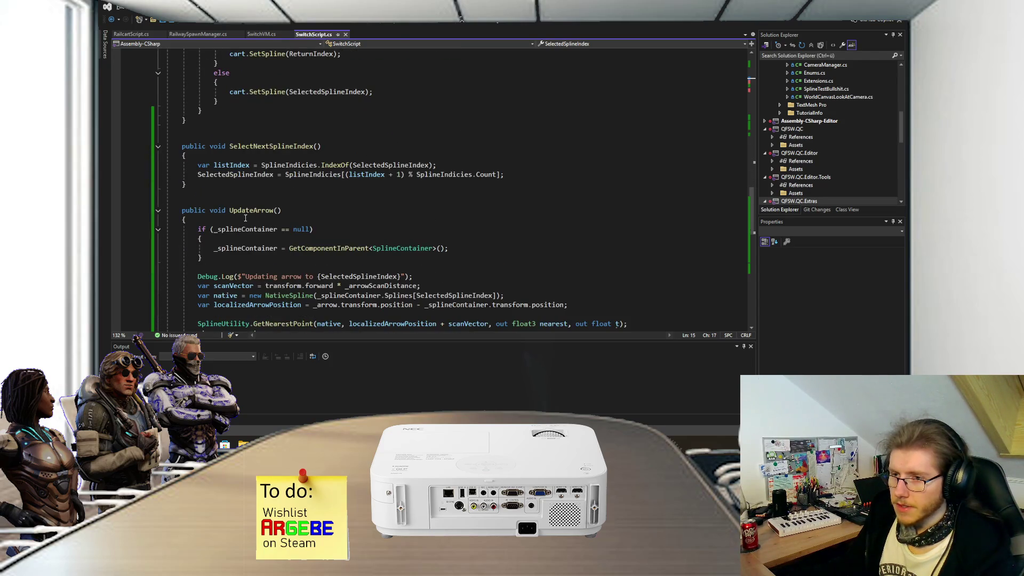
click(257, 152)
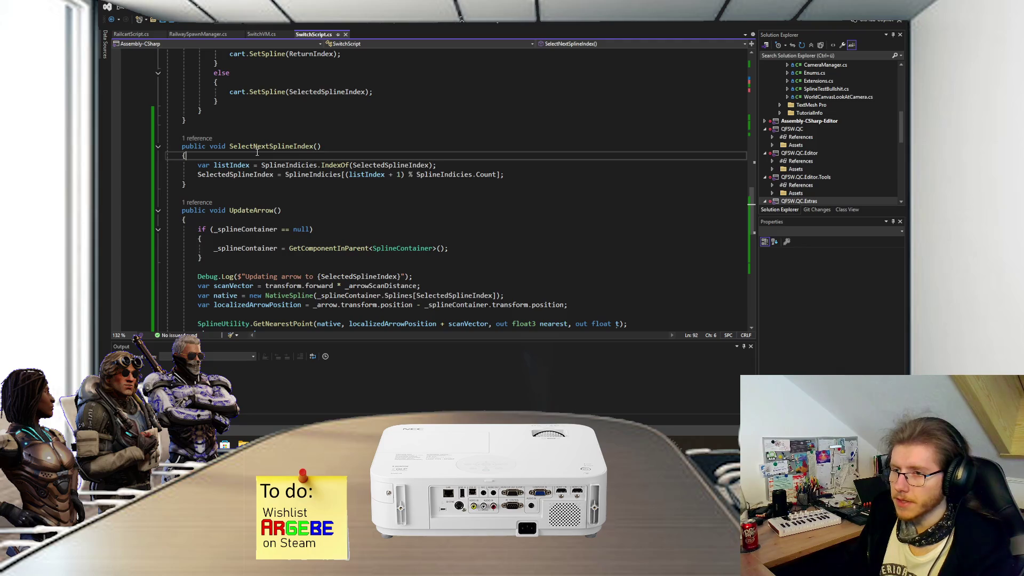
- Wrap SelectNextSplineIndex's two index statements inside an if (_canSwitch) block
key(Return)
text(if ()
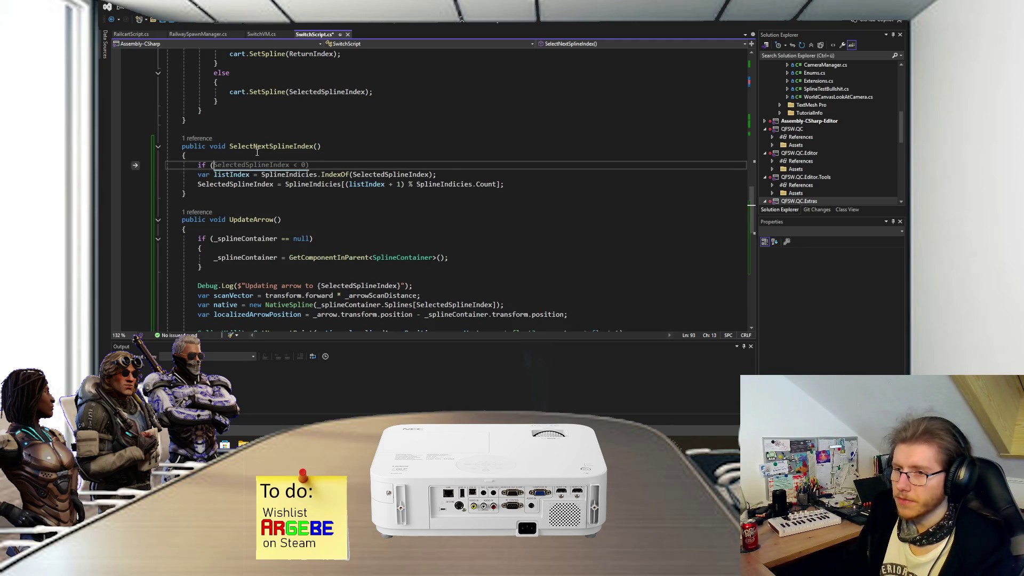
text(_can)
key(Tab)
key(End)
key(Return)
text({)
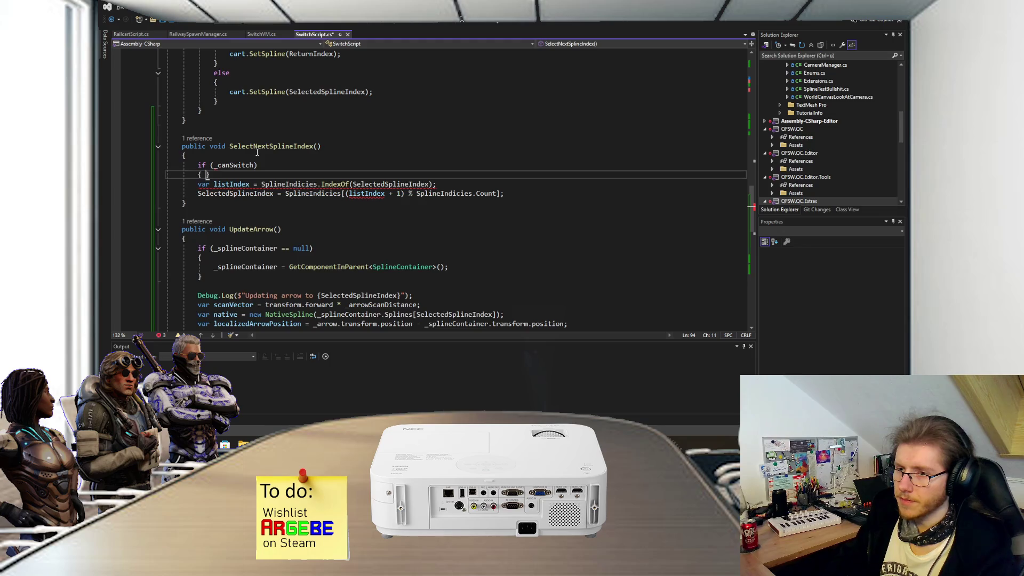
key(Return)
click(528, 212)
key(shift+Up)
key(shift+Up)
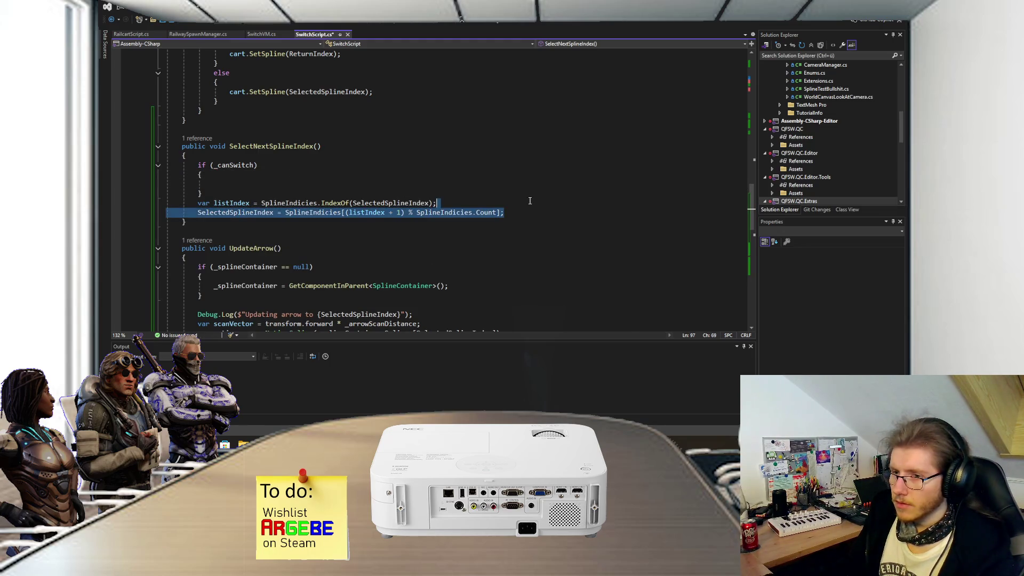
key(ctrl+x)
click(213, 184)
key(ctrl+v)
- Add a public void SelectSplineIndex(int splineIndex) method containing an empty if (_canSwitch) block
click(200, 212)
key(Return)
key(Return)
text(pu)
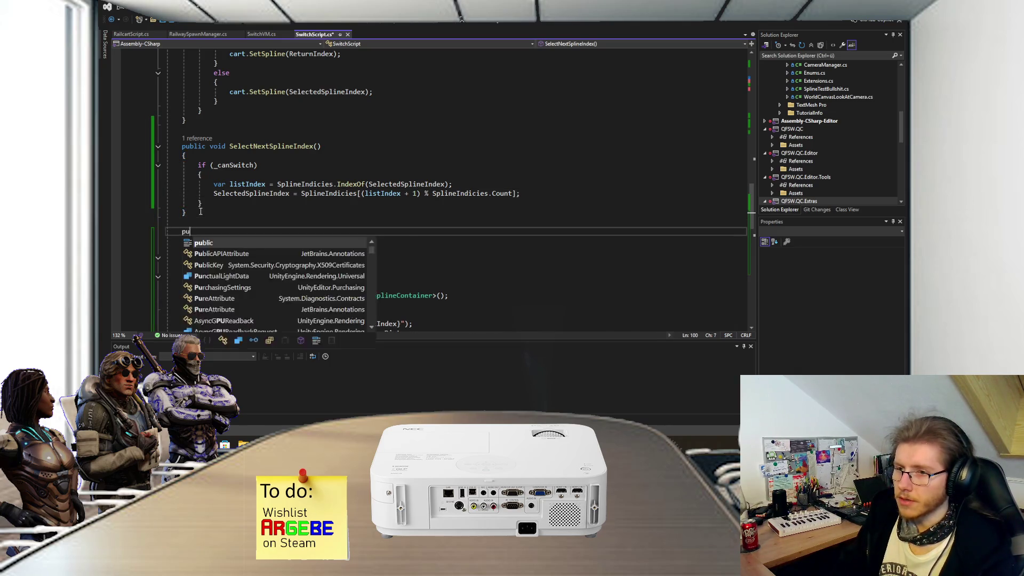
text(blic void SelectS)
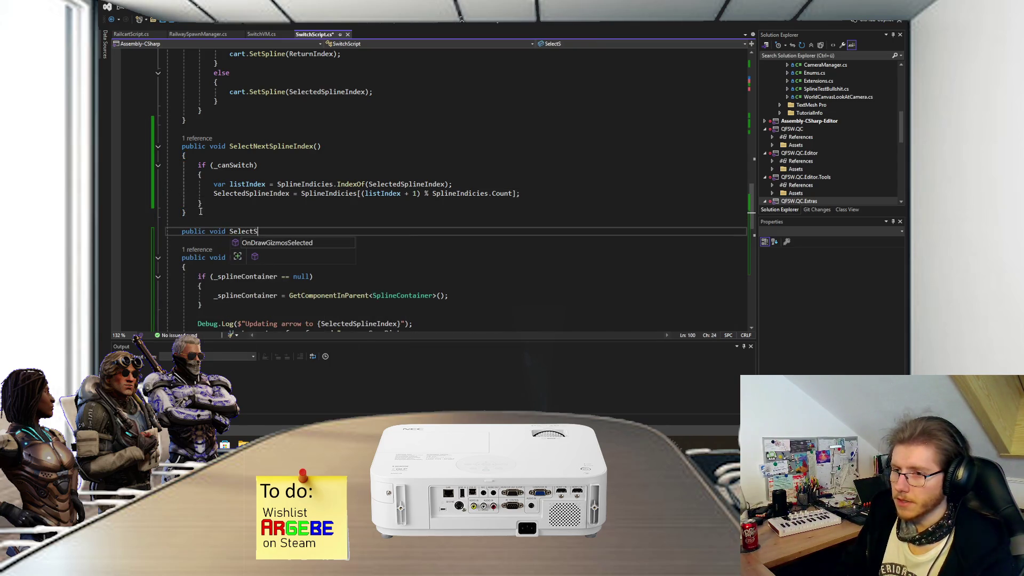
text(plineIndex()
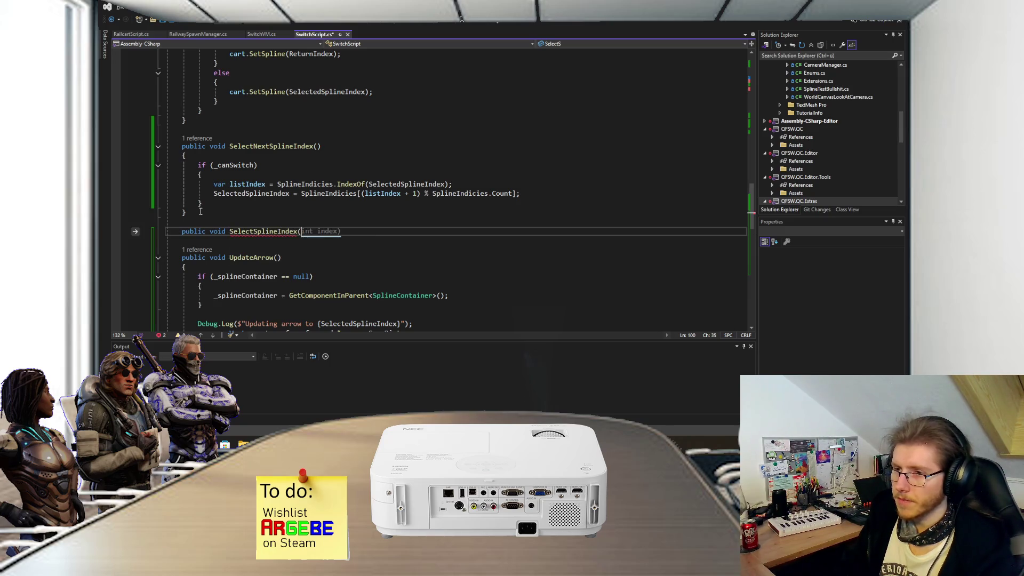
text(int splineIndex))
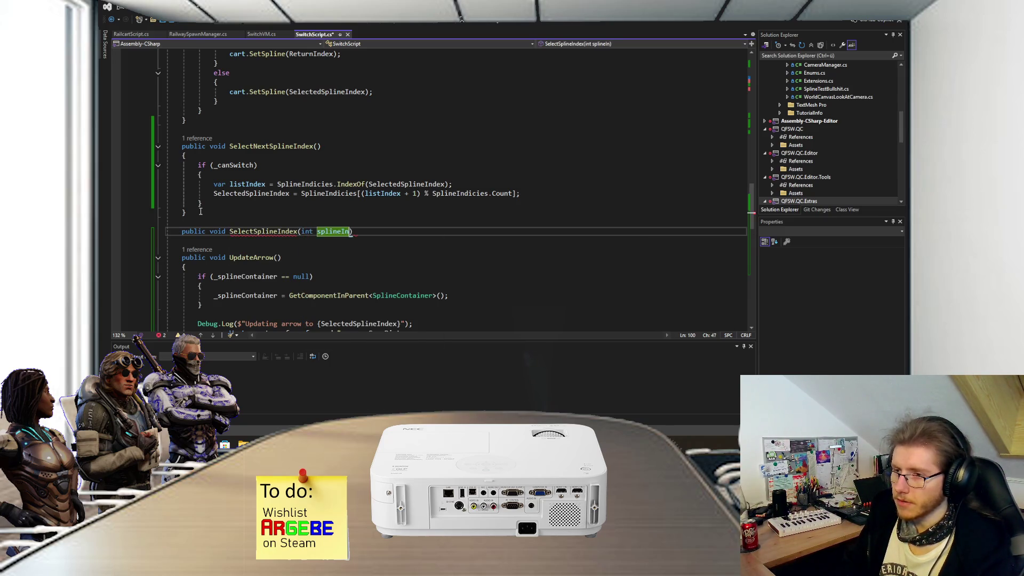
key(Return)
text({)
key(Return)
text(if (_c)
key(Tab)
text())
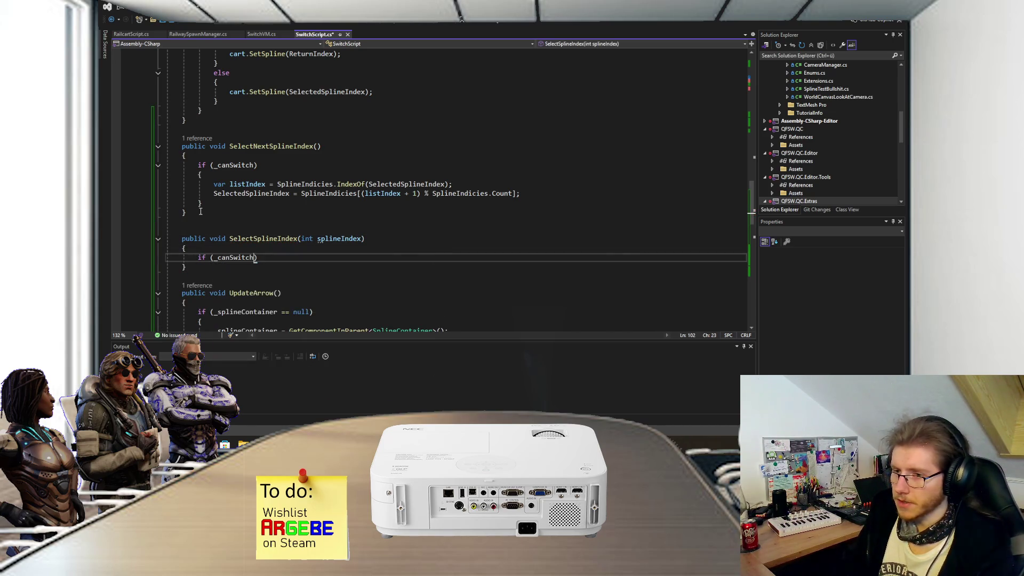
key(Return)
text({)
key(Return)
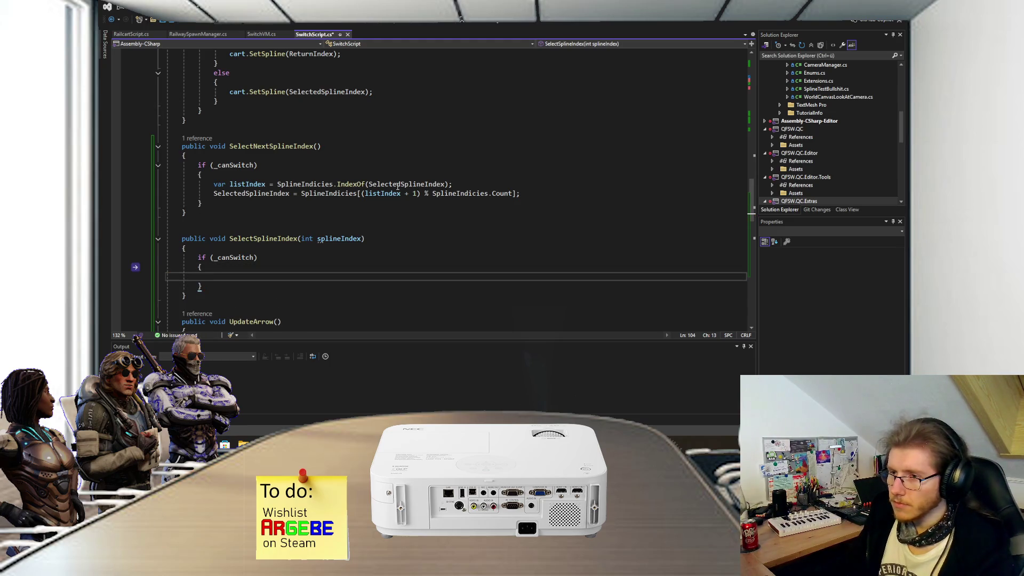
- Write SelectedSplineIndex = splineIndex; inside the new method's _canSwitch block
triple_click(530, 194)
click(264, 282)
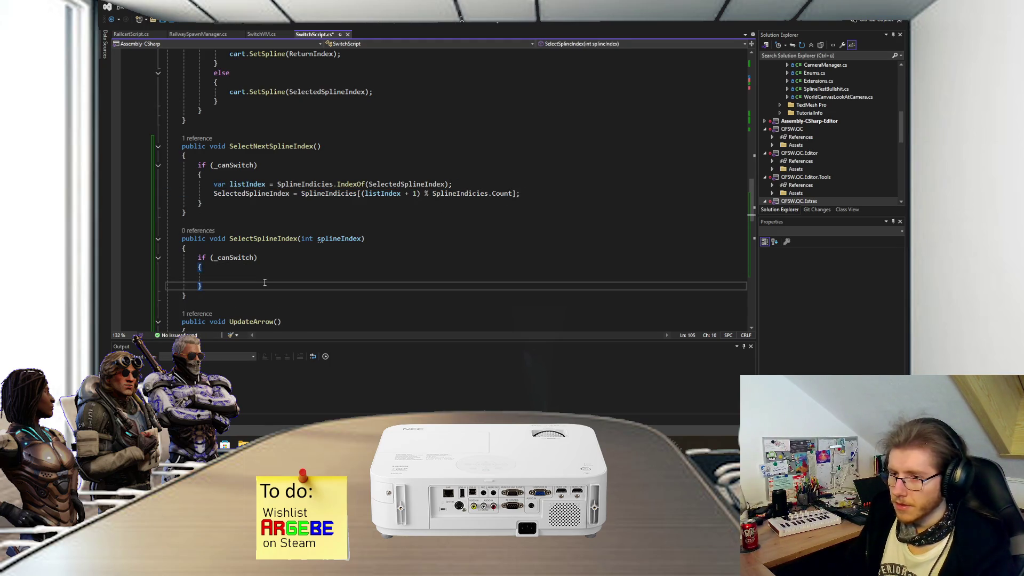
click(269, 278)
text(Sele)
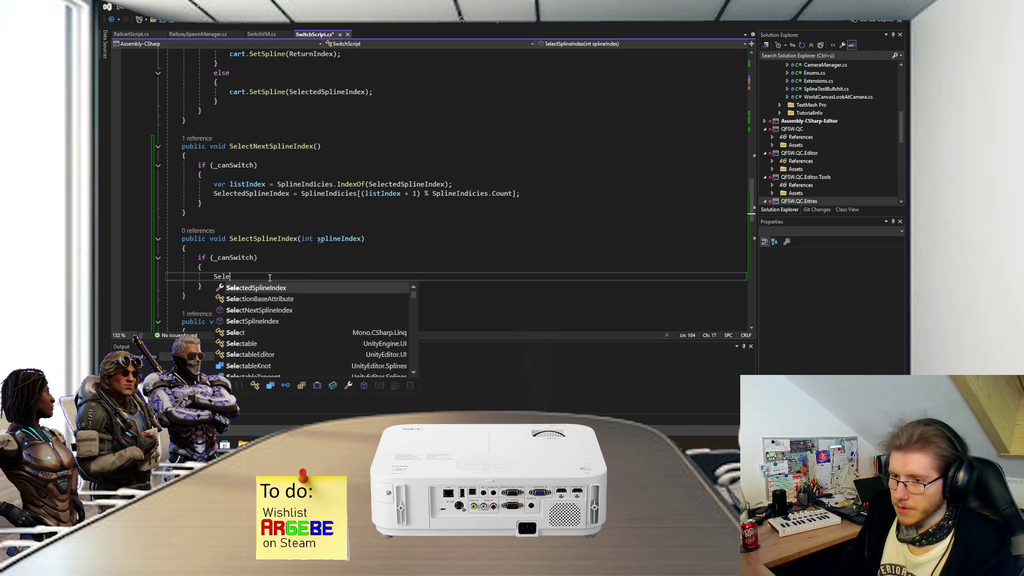
key(Tab)
text(()
key(BackSpace)
key(Tab)
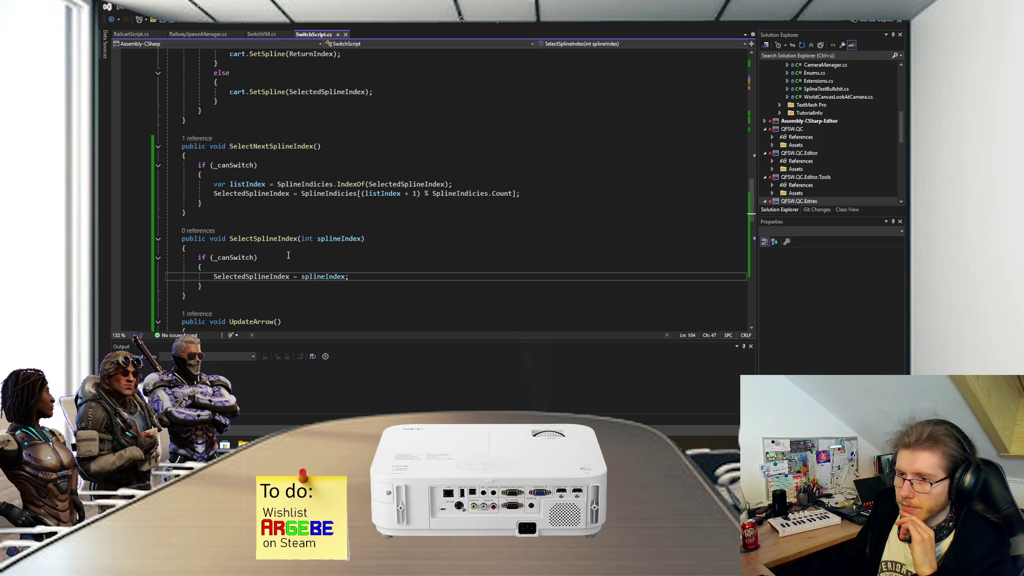
click(254, 228)
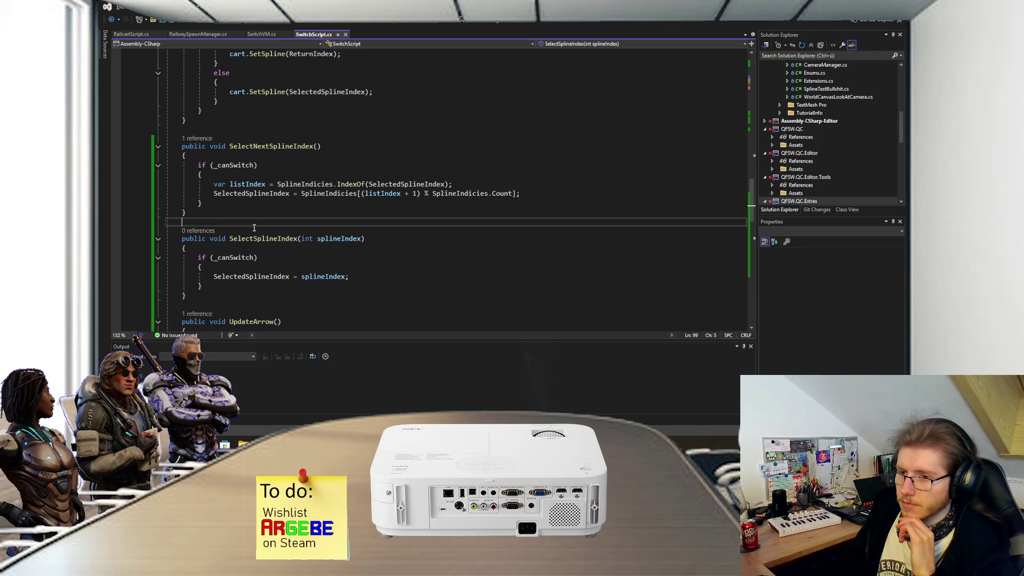
- Add a /// doc comment to SelectSplineIndex, describing splineIndex as the true spline index, and save
key(Return)
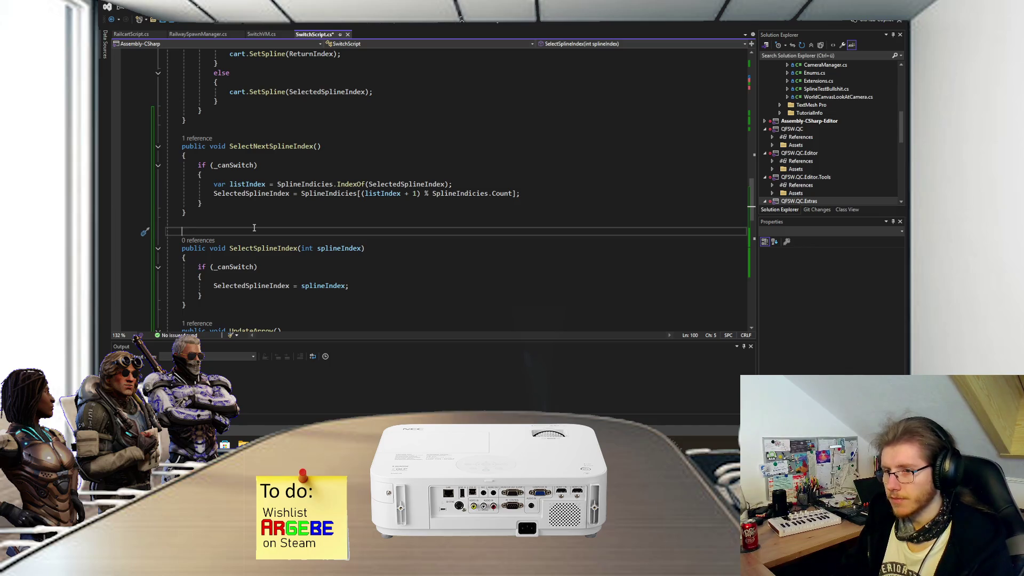
text(///)
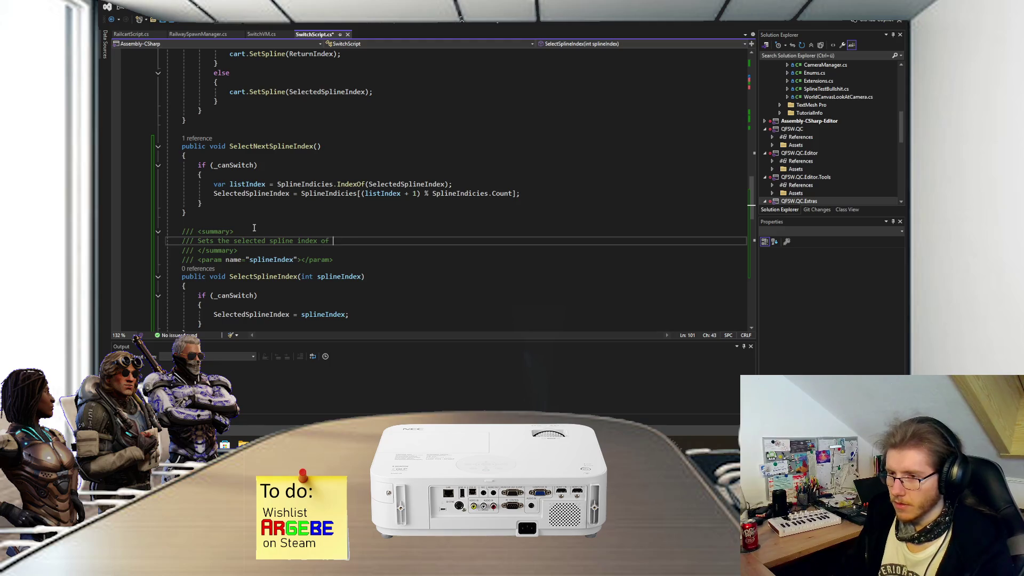
click(302, 259)
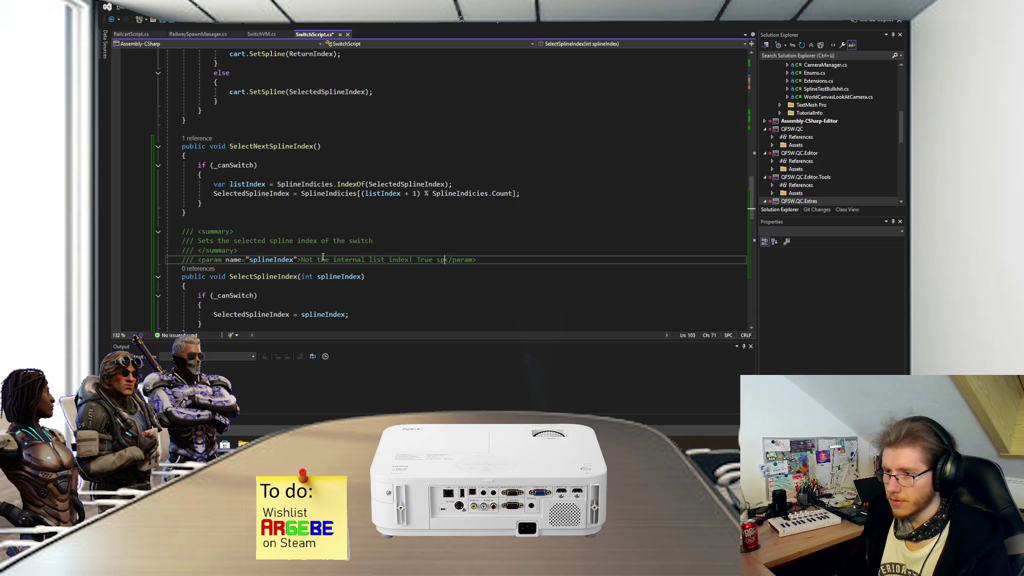
key(ctrl+s)
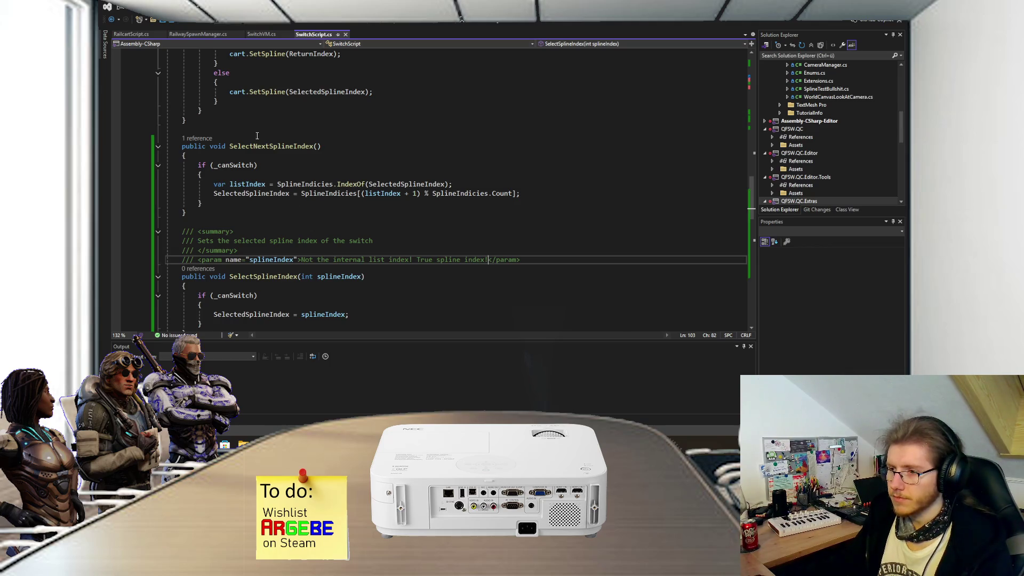
scroll(292, 187, up, 10)
scroll(301, 243, down, 20)
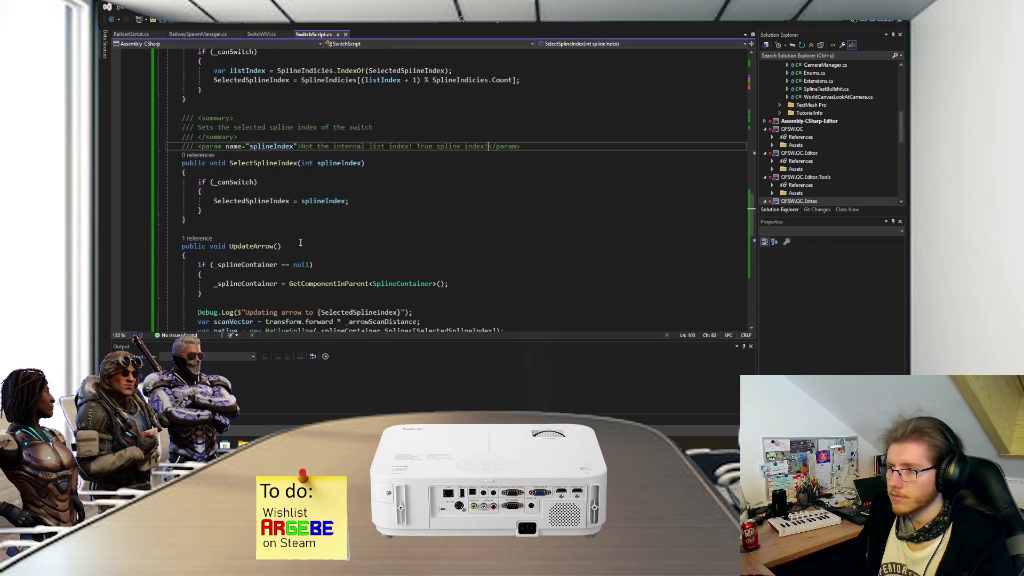
scroll(300, 242, up, 5)
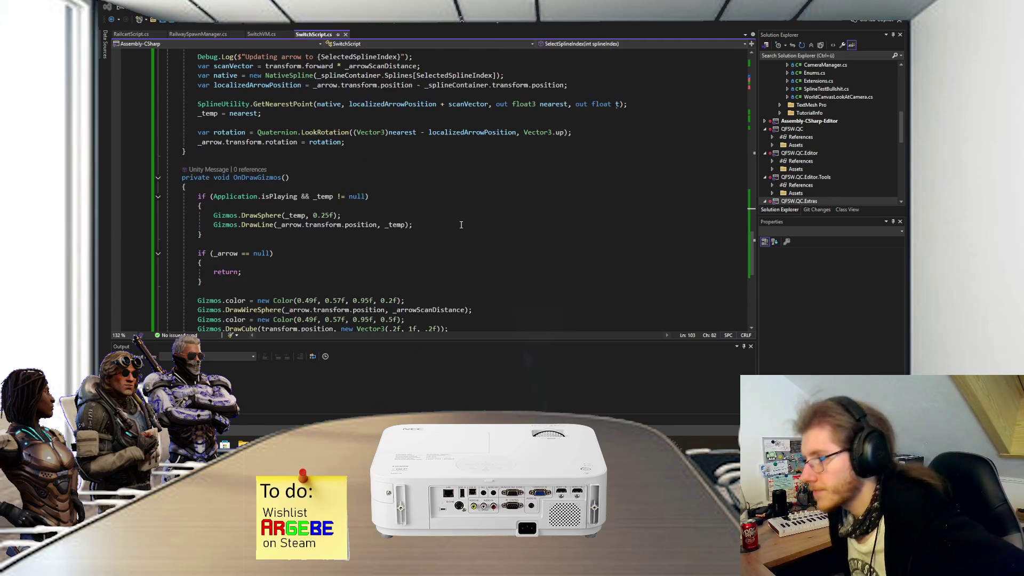
- Run play mode in Unity with the Game view maximized, panning to watch the wagons, then stop
key(alt+Tab)
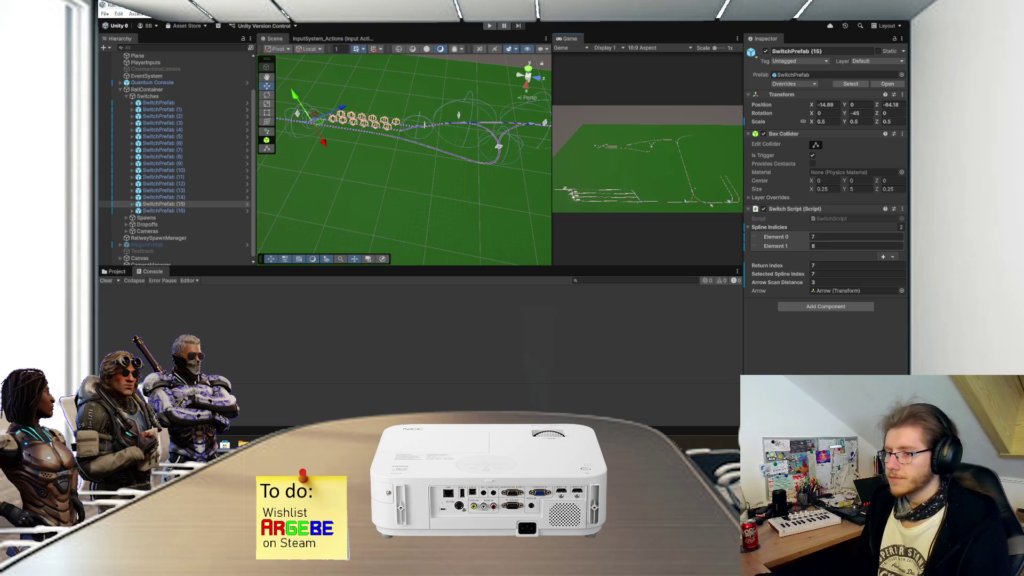
click(489, 26)
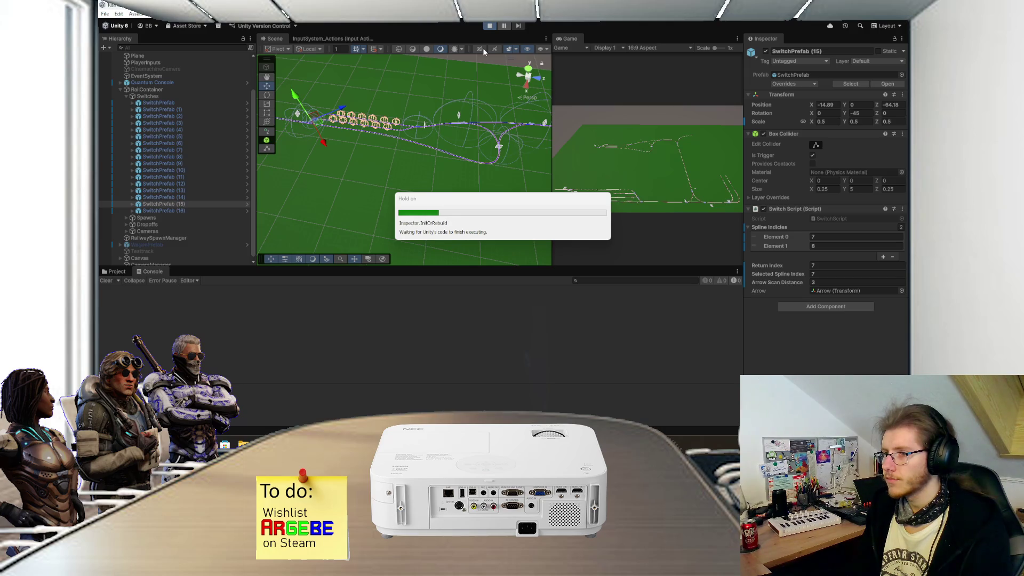
double_click(568, 39)
scroll(559, 245, up, 5)
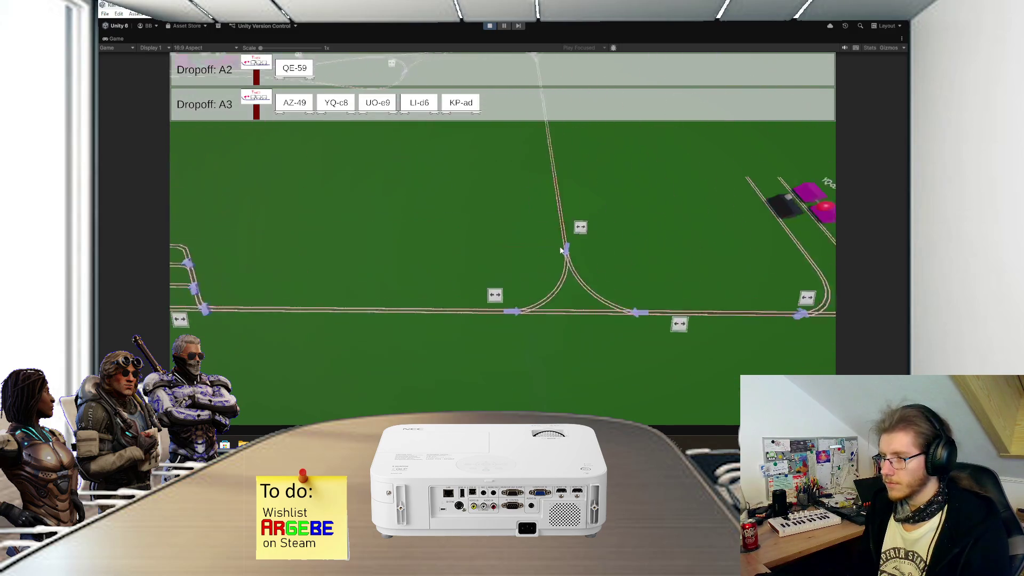
drag(562, 250, 637, 293)
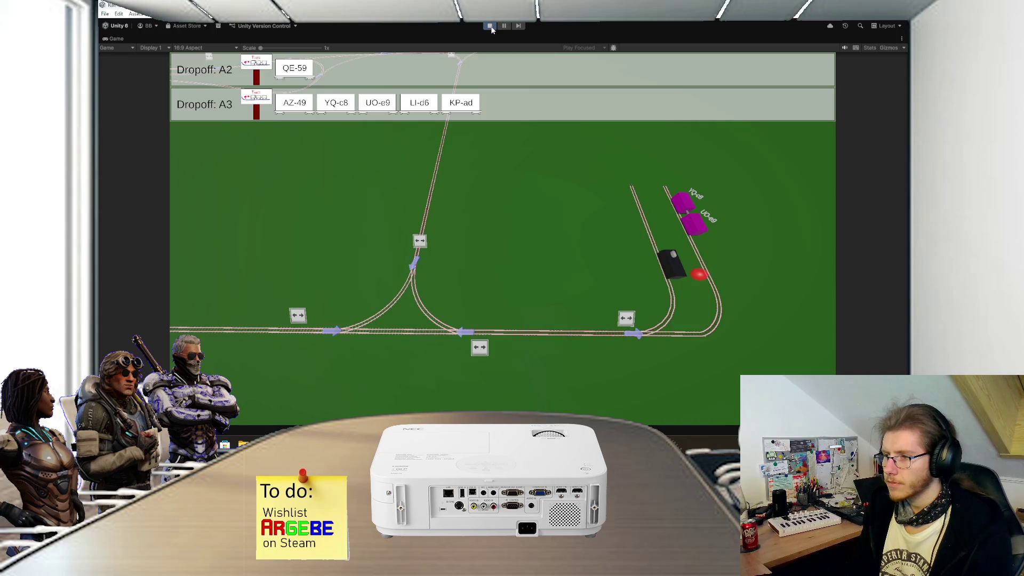
click(490, 27)
key(alt+Tab)
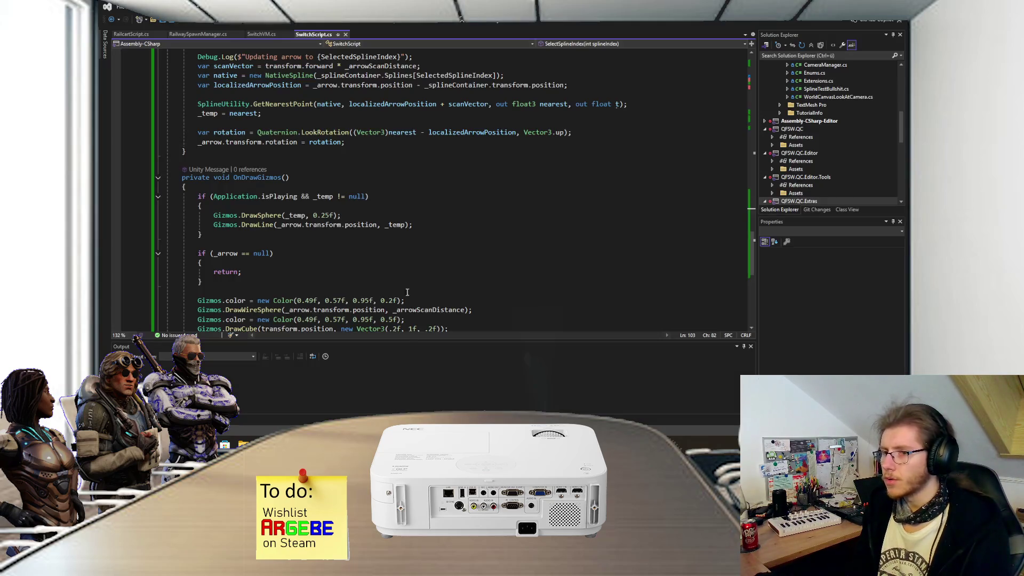
- Replace _selectedSplineIndex with SelectedSplineIndex in OnTriggerEnter and save the script
scroll(350, 228, up, 10)
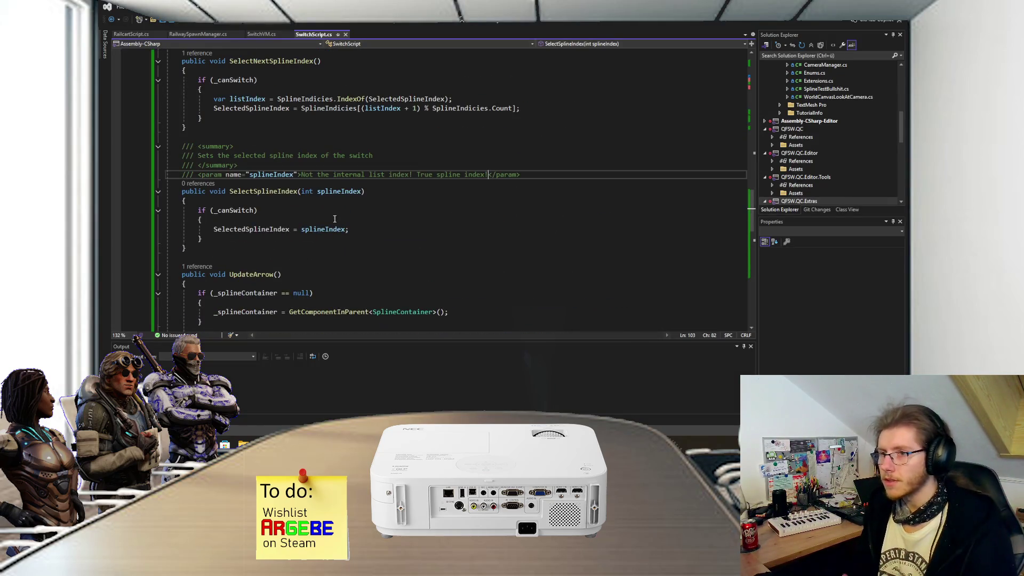
scroll(334, 207, up, 20)
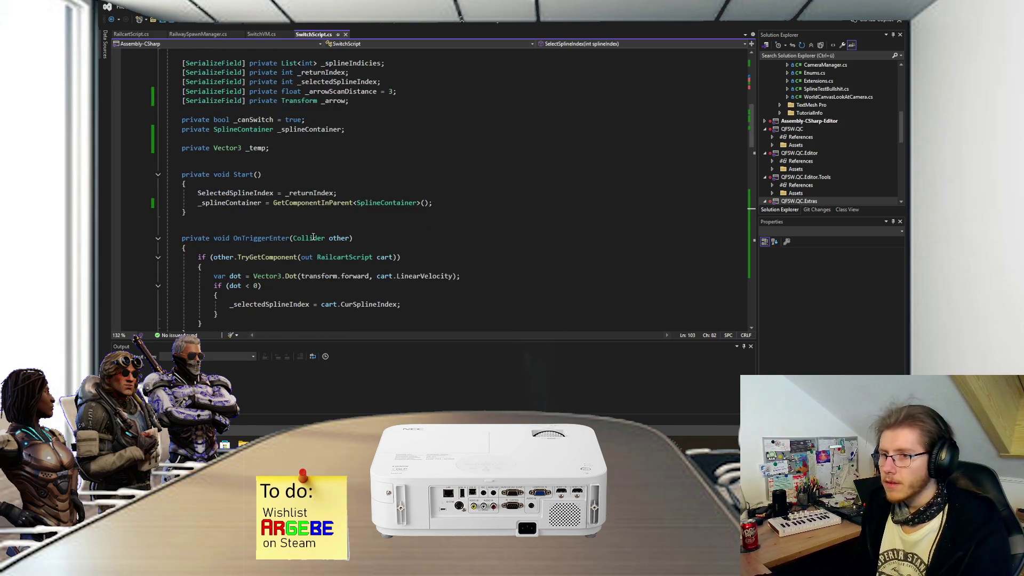
scroll(315, 238, down, 3)
double_click(242, 220)
text(SelectedSplineIndex)
key(End)
key(ctrl+s)
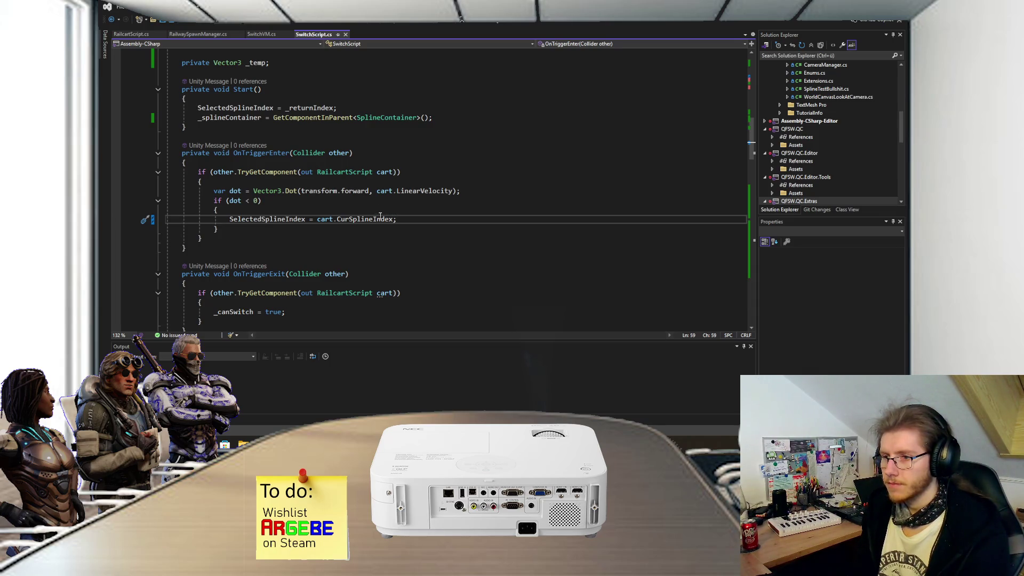
- Add && SelectedSplineIndex != cart.CurSplineIndex to the OnTriggerEnter check, then start play mode in Unity
mouse_move(380, 215)
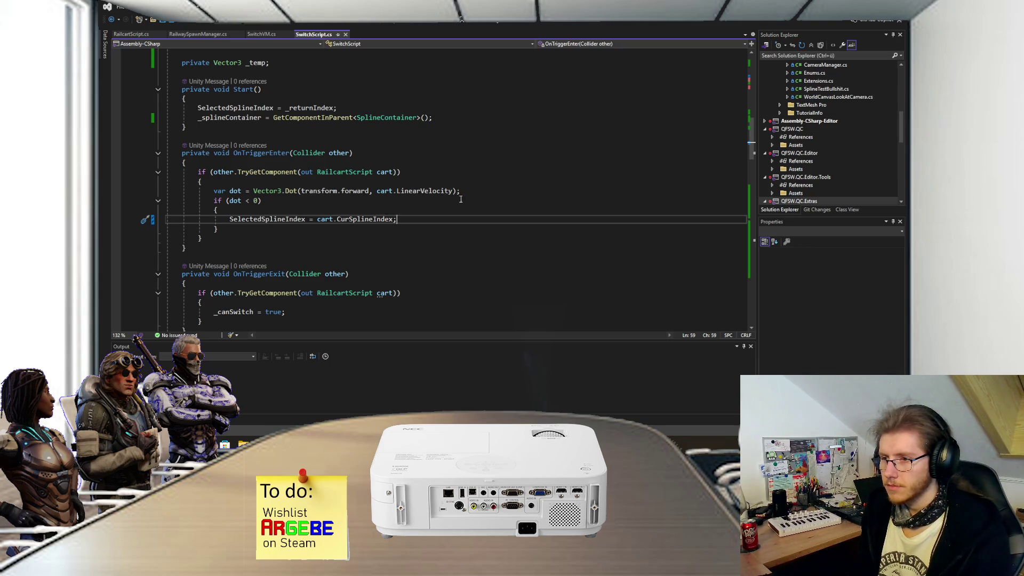
click(258, 201)
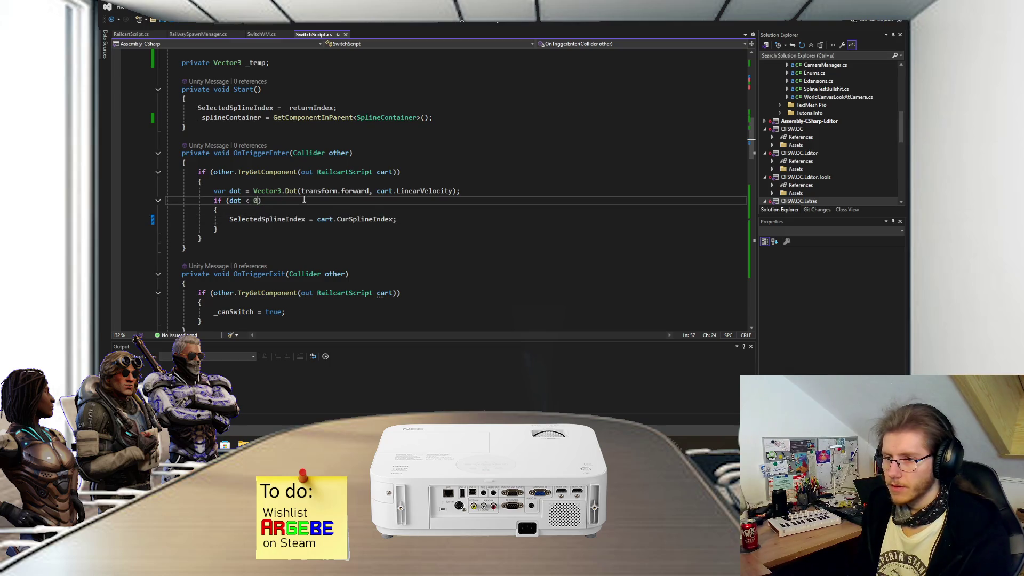
text(&& Sele)
key(Tab)
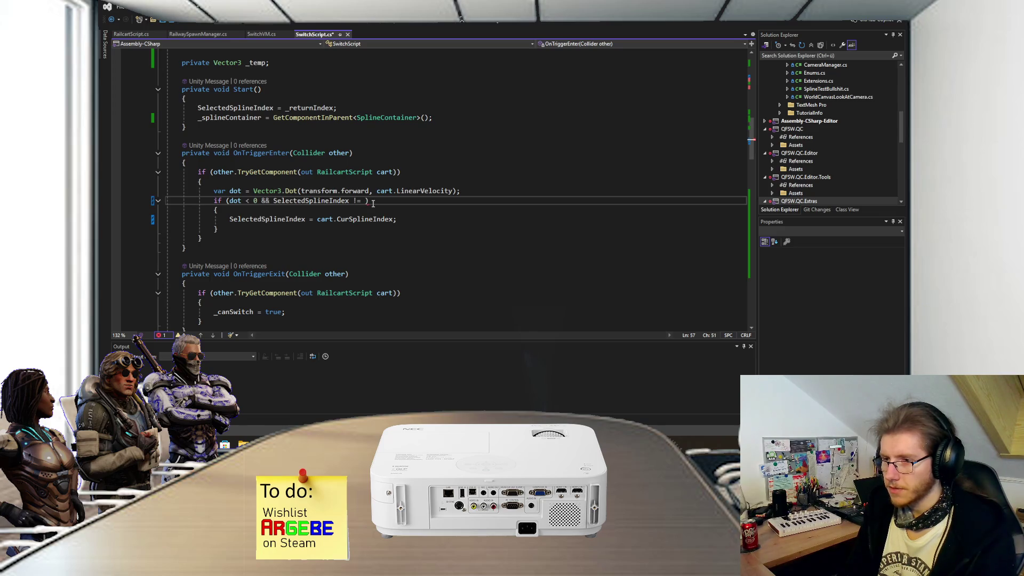
text(cart.Cur)
key(Tab)
text())
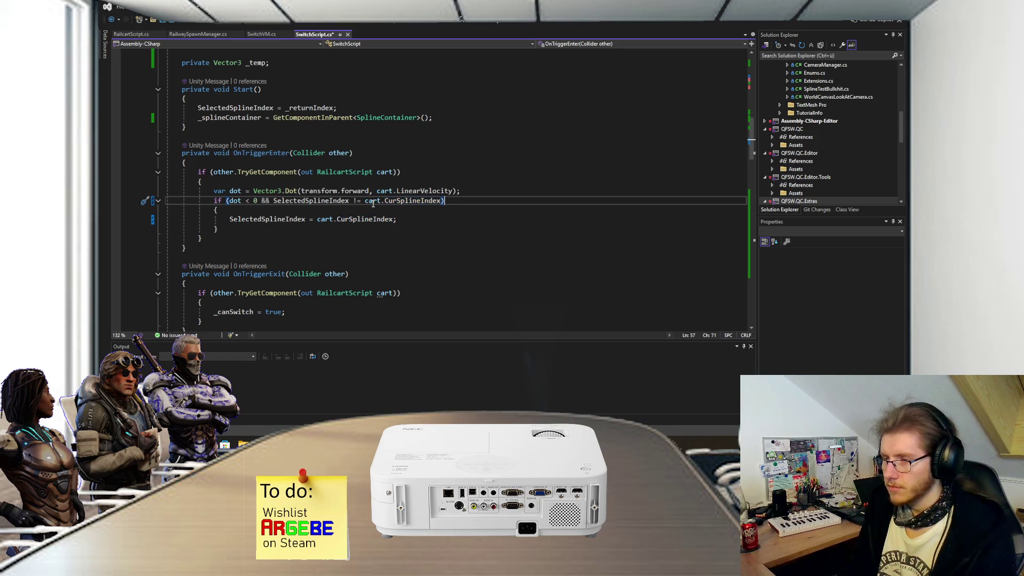
scroll(373, 203, down, 15)
scroll(284, 218, up, 5)
scroll(284, 218, up, 10)
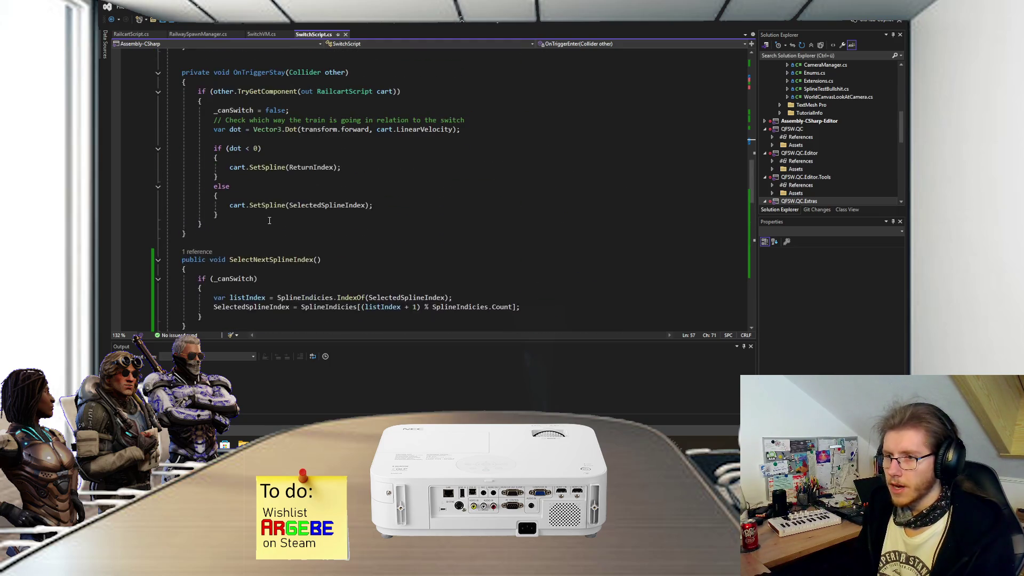
scroll(269, 220, up, 8)
scroll(272, 220, down, 18)
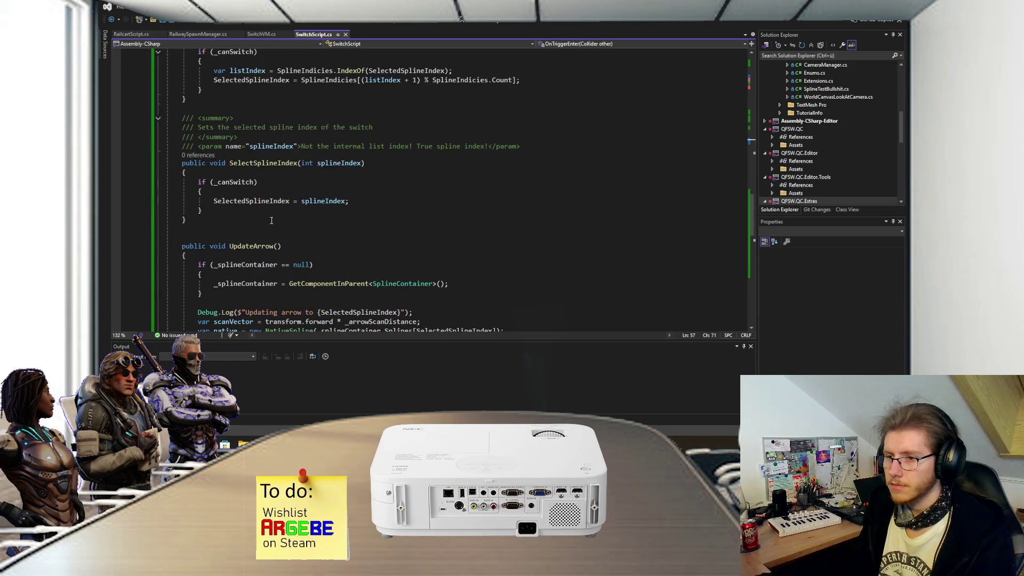
scroll(271, 220, down, 4)
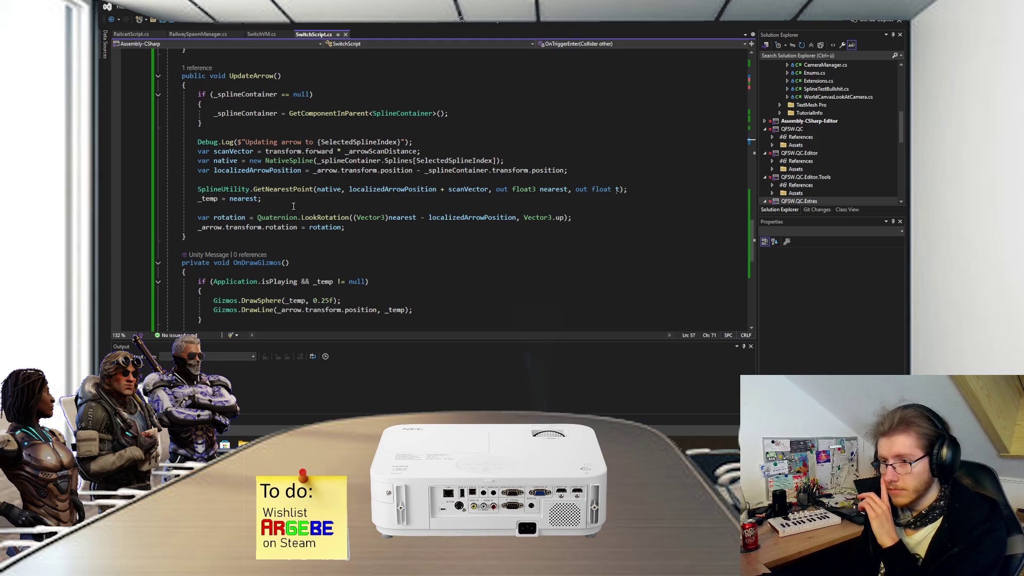
key(alt+Tab)
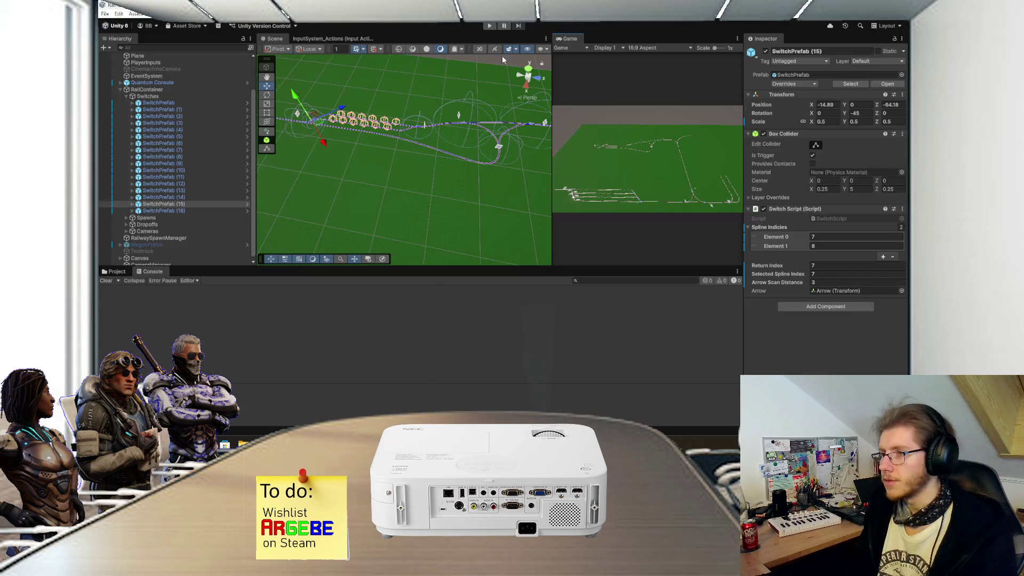
click(490, 26)
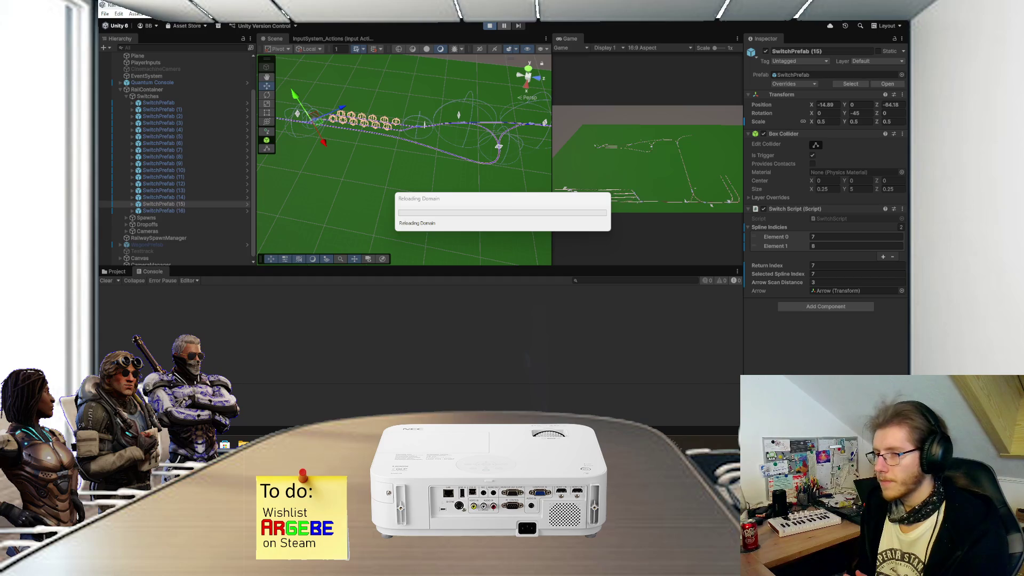
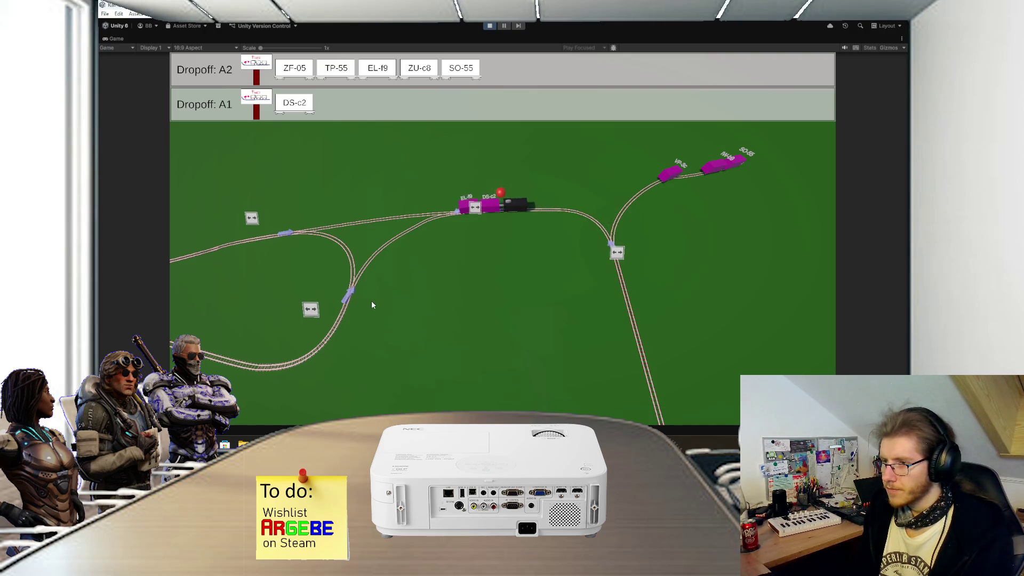
- Pan the running game's camera to another stretch of track, then stop play mode
key(a)
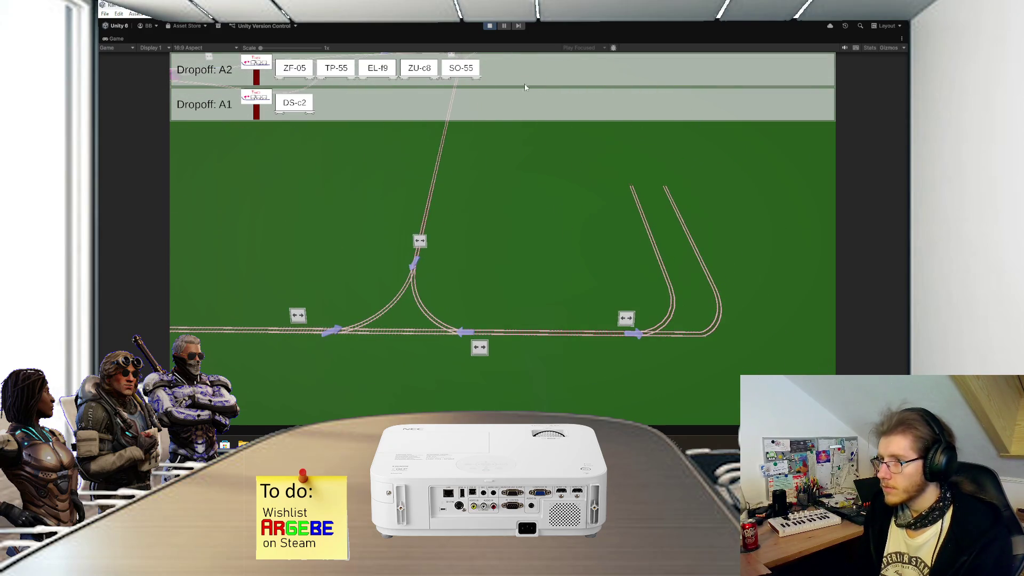
click(491, 27)
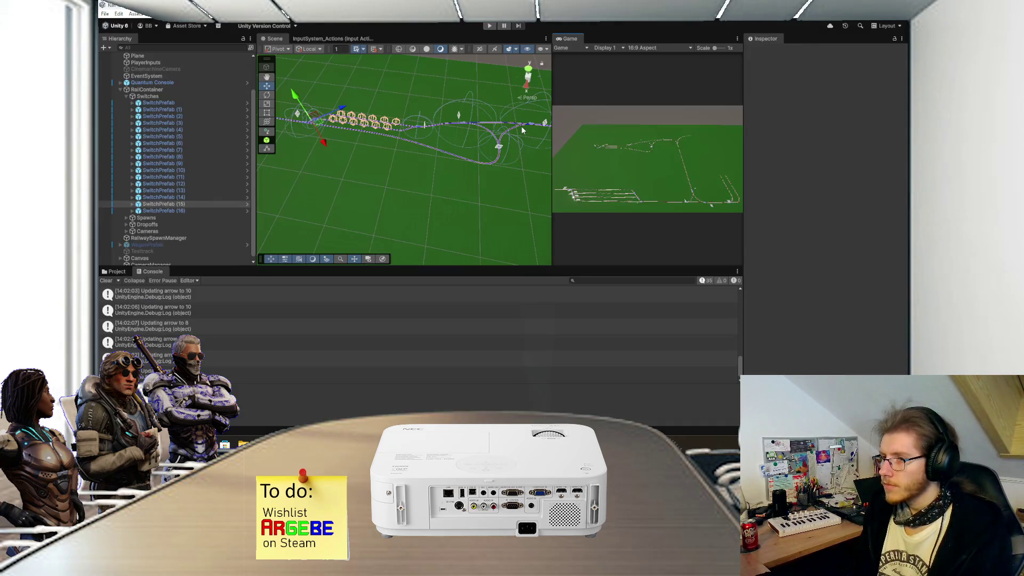
- Zoom in on the curved junction and inspect SwitchPrefab (10), then SwitchPrefab (2)
mouse_move(472, 145)
mouse_down()
mouse_move(468, 172)
mouse_move(396, 169)
mouse_up()
scroll(396, 171, up, 5)
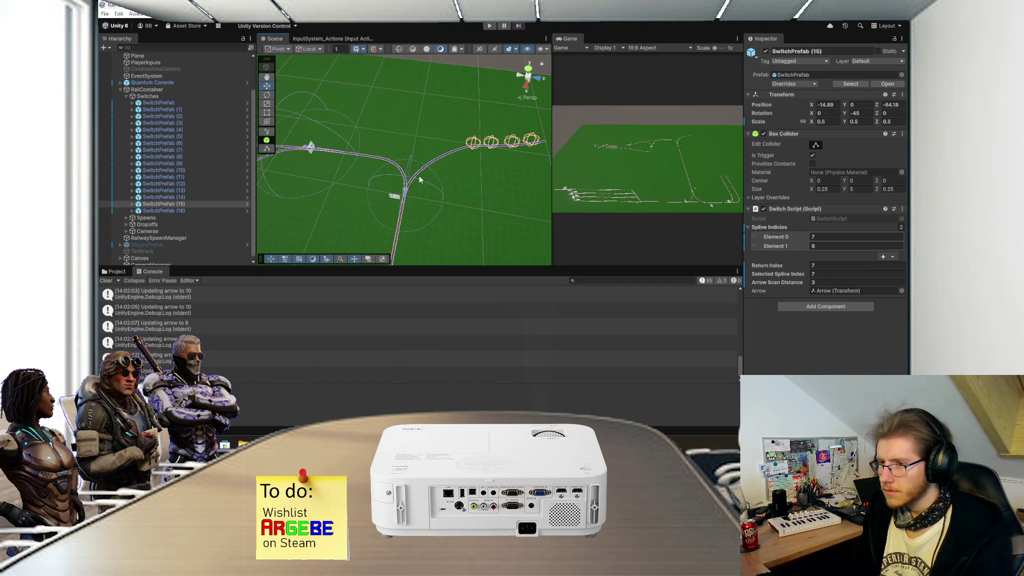
scroll(414, 192, up, 2)
click(407, 220)
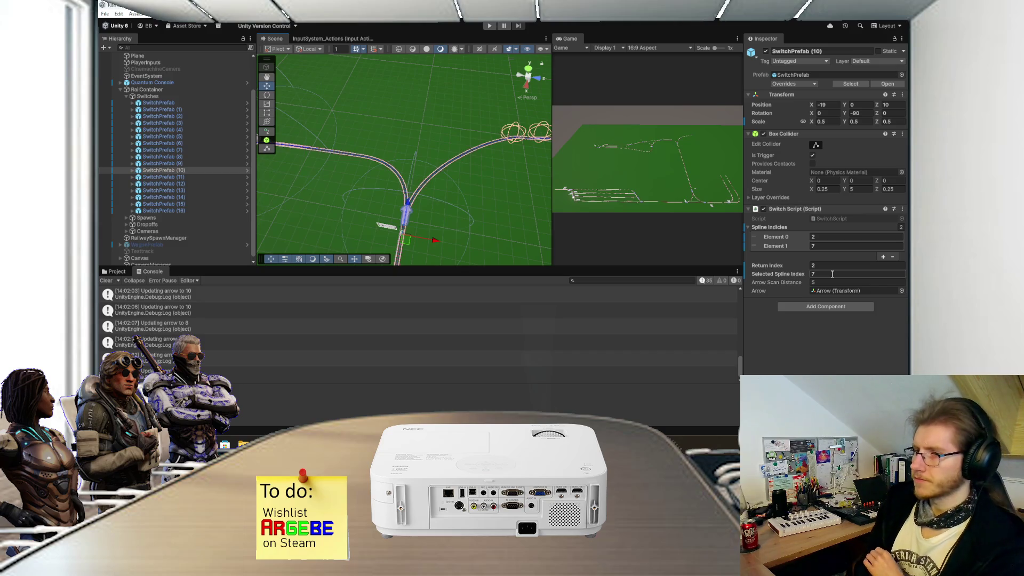
scroll(499, 151, down, 3)
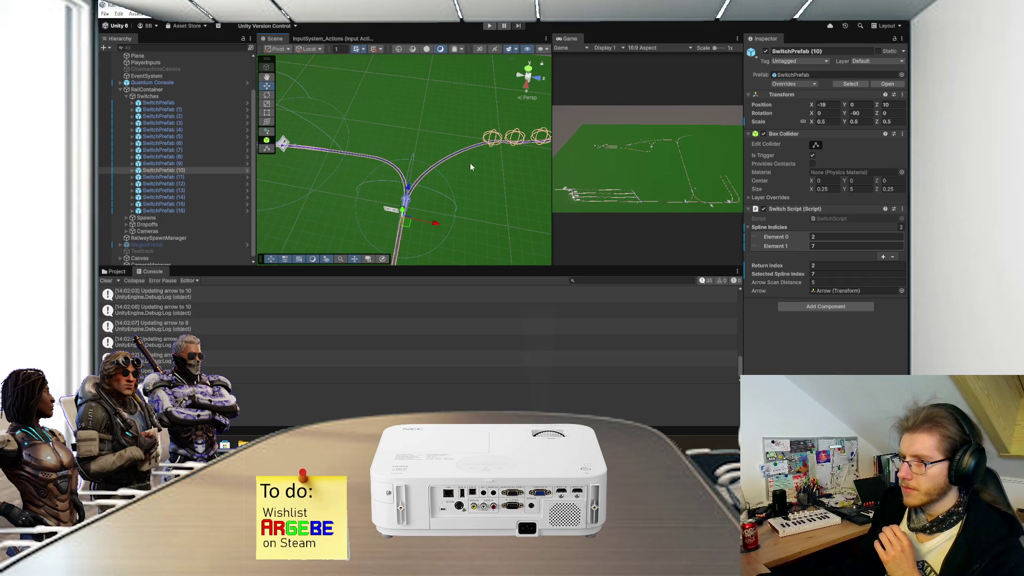
drag(478, 163, 389, 164)
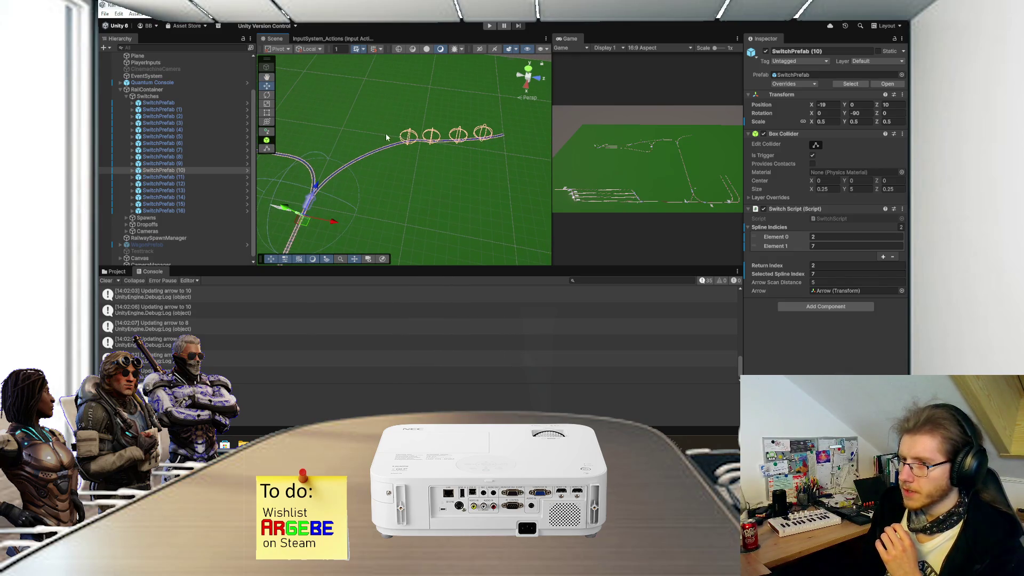
click(210, 117)
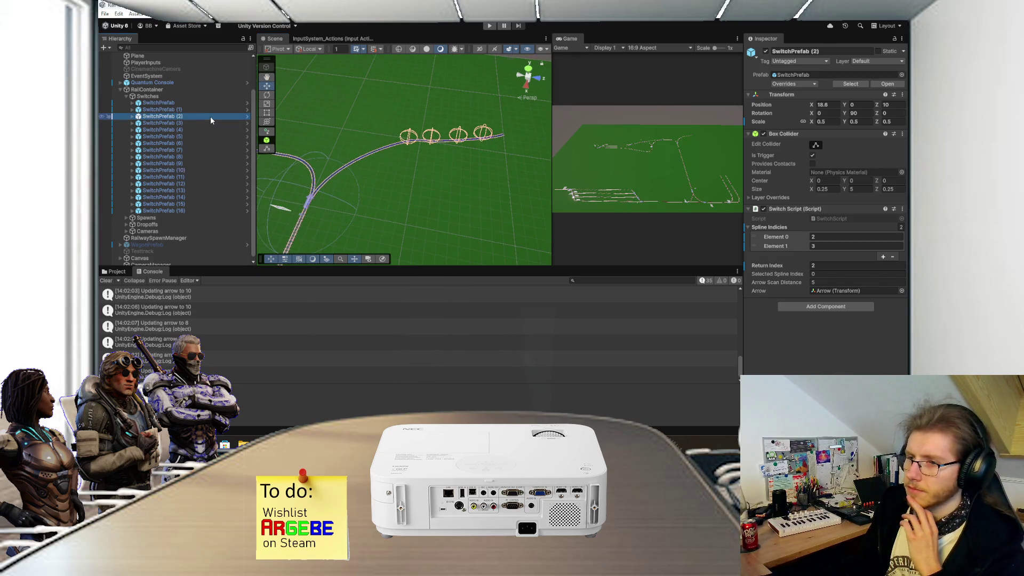
- Edit RailContainer's splines and locate Spline 2's knot at the junction
click(195, 89)
click(267, 67)
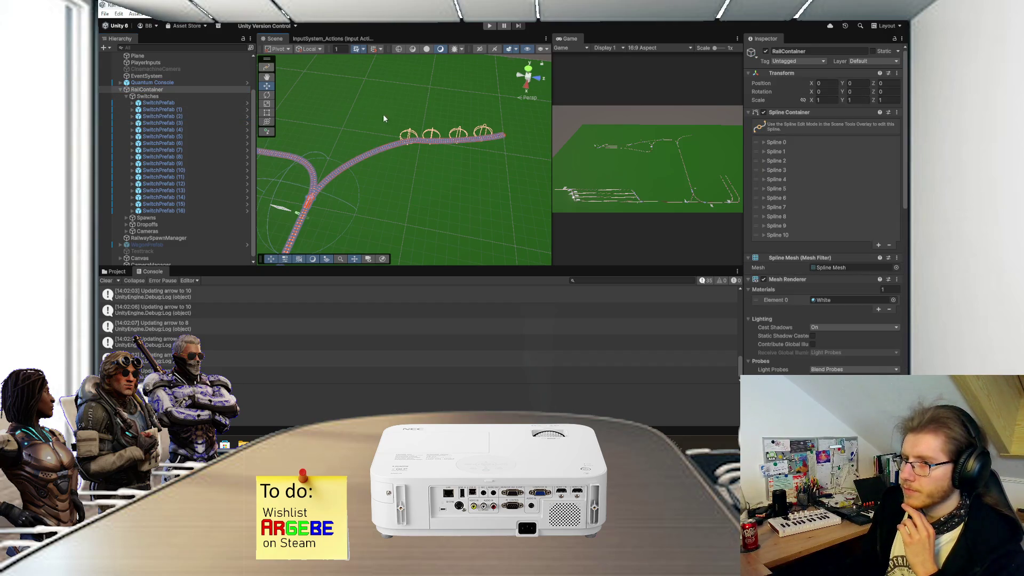
click(786, 163)
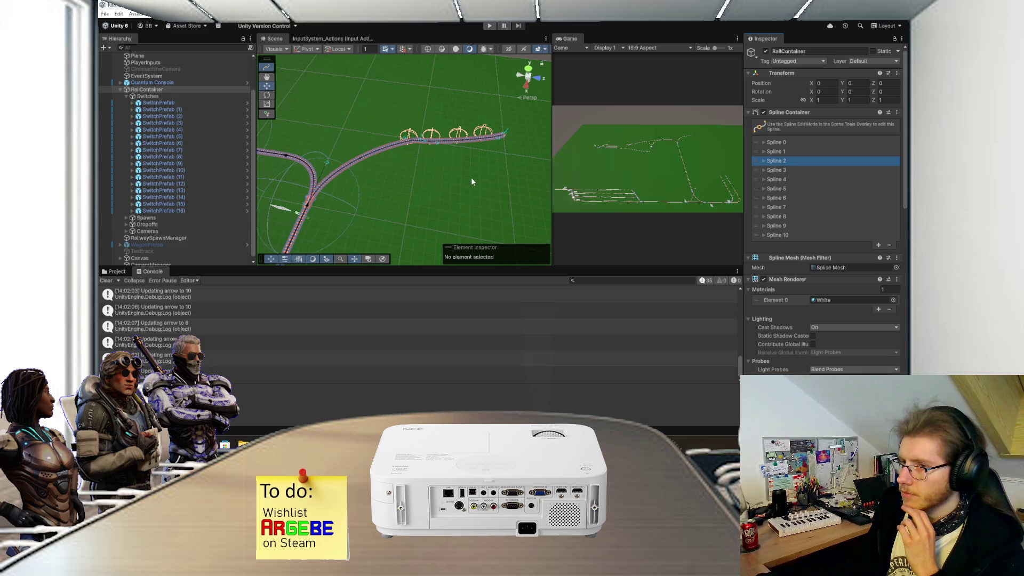
mouse_move(407, 186)
mouse_down()
mouse_move(464, 185)
mouse_move(429, 176)
mouse_move(389, 187)
mouse_up()
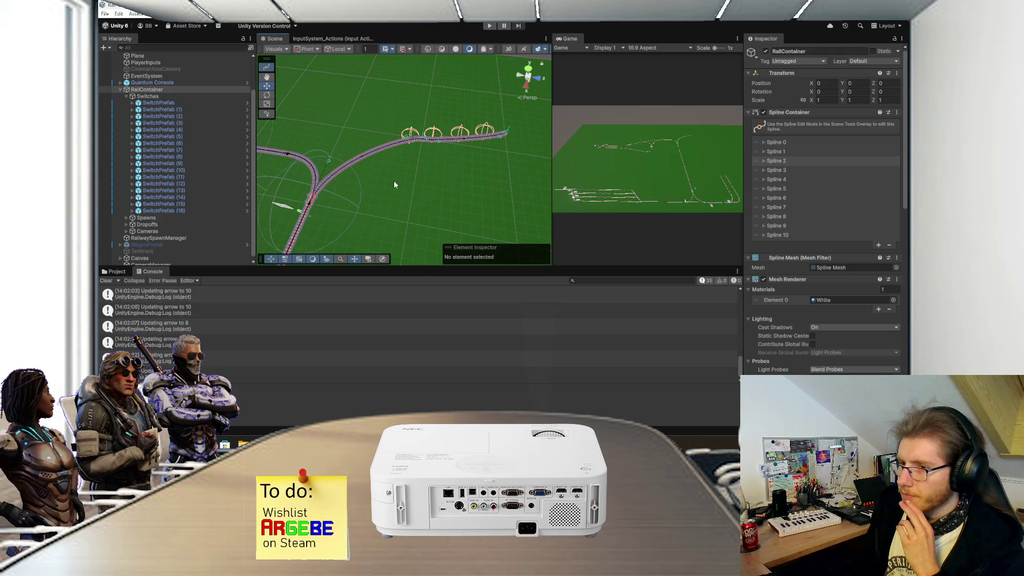
scroll(393, 184, up, 2)
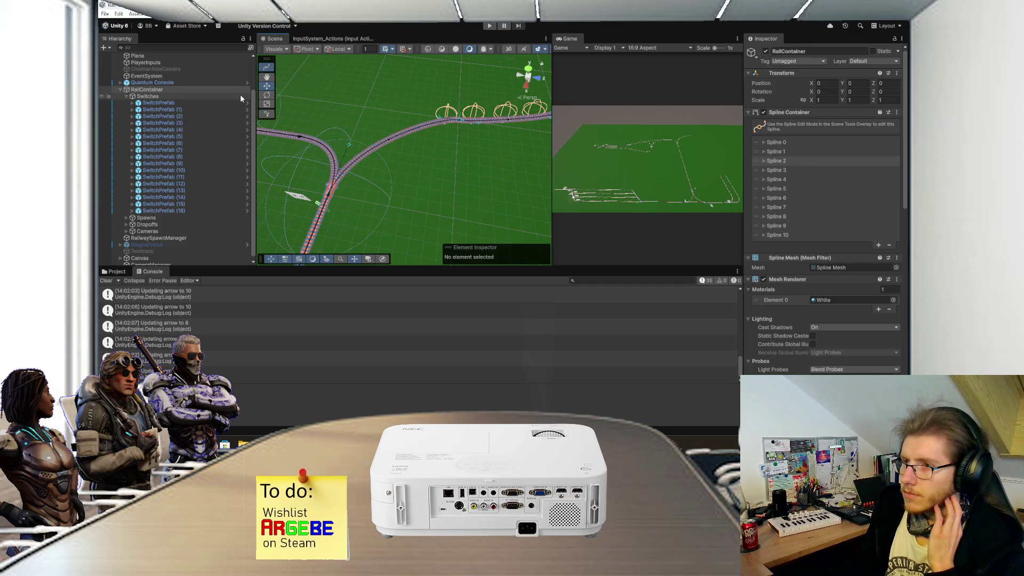
click(328, 195)
click(416, 181)
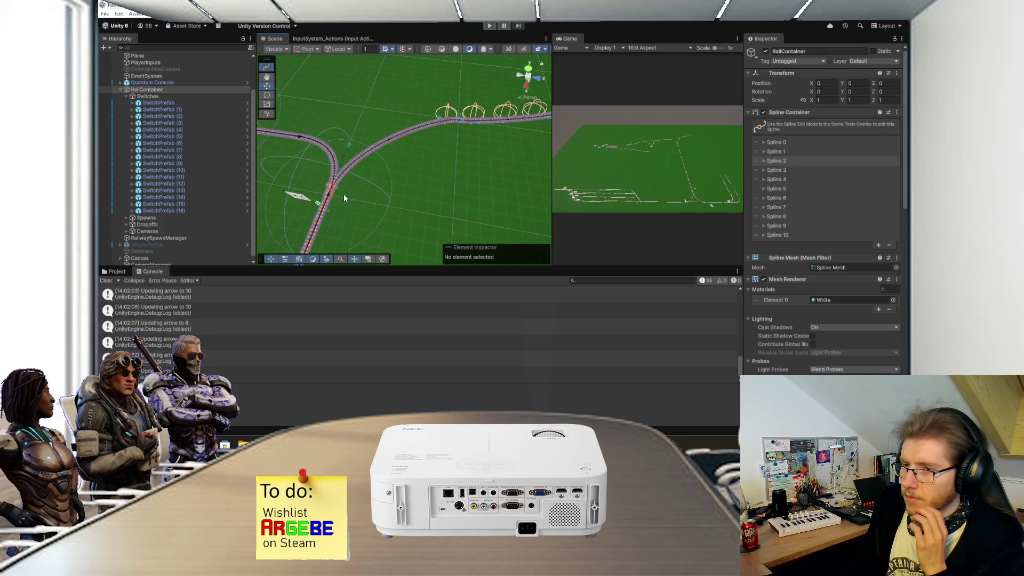
- Leave spline editing and select the junction switch SwitchPrefab (10)
click(267, 67)
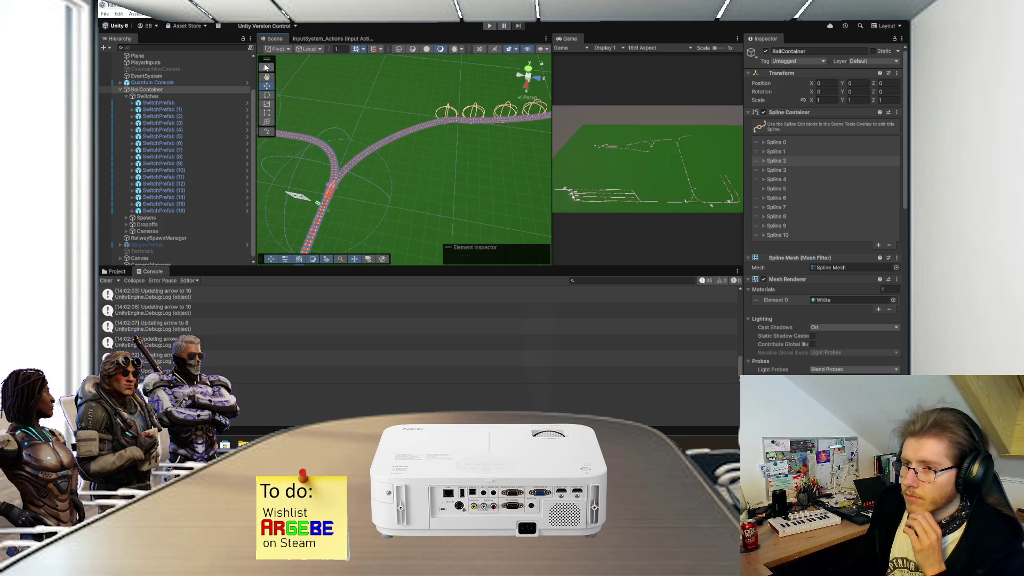
click(332, 199)
click(328, 196)
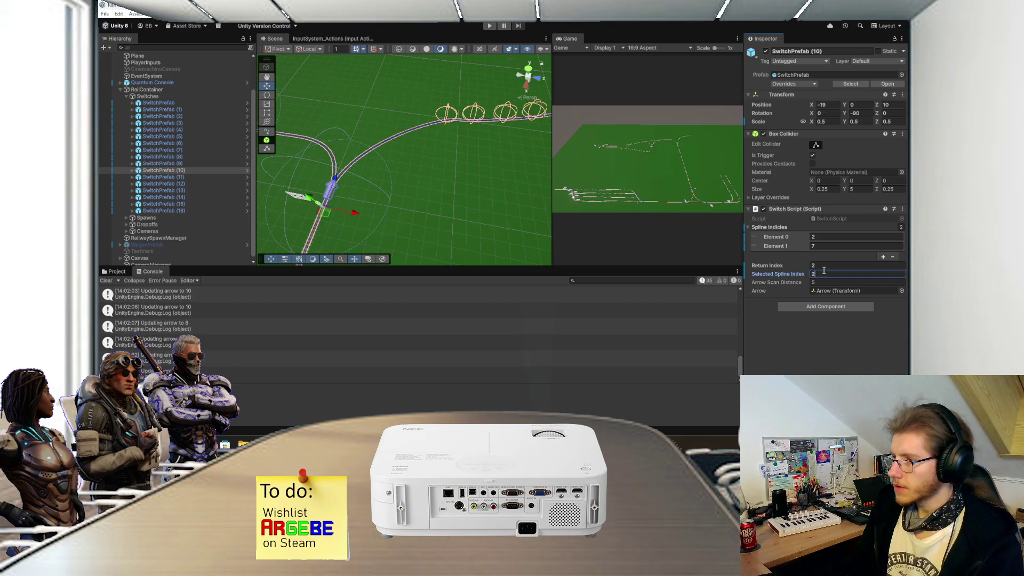
- Run the game to test the junction switch's Selected Spline Index, then stop it
click(488, 26)
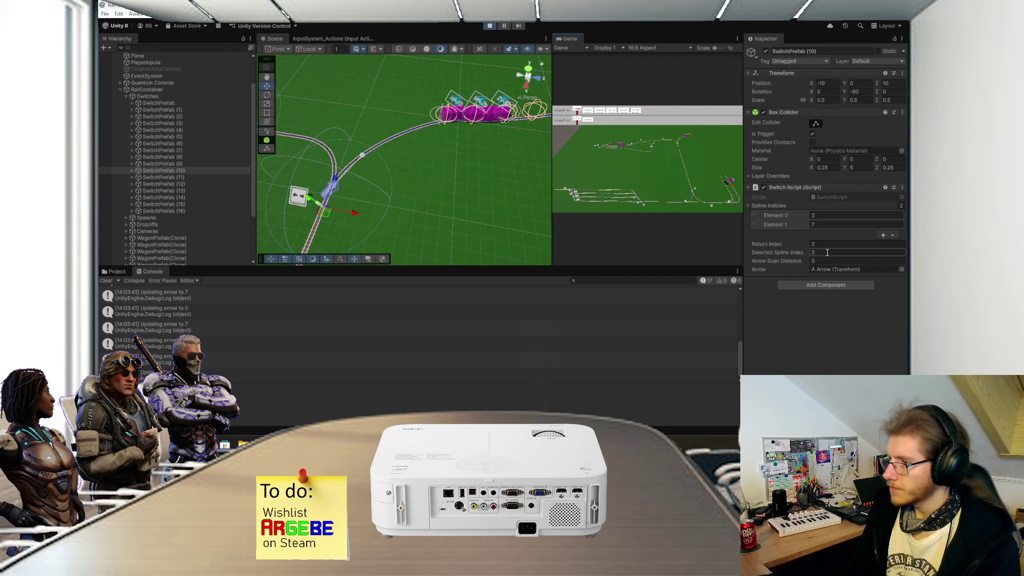
text(7)
key(Return)
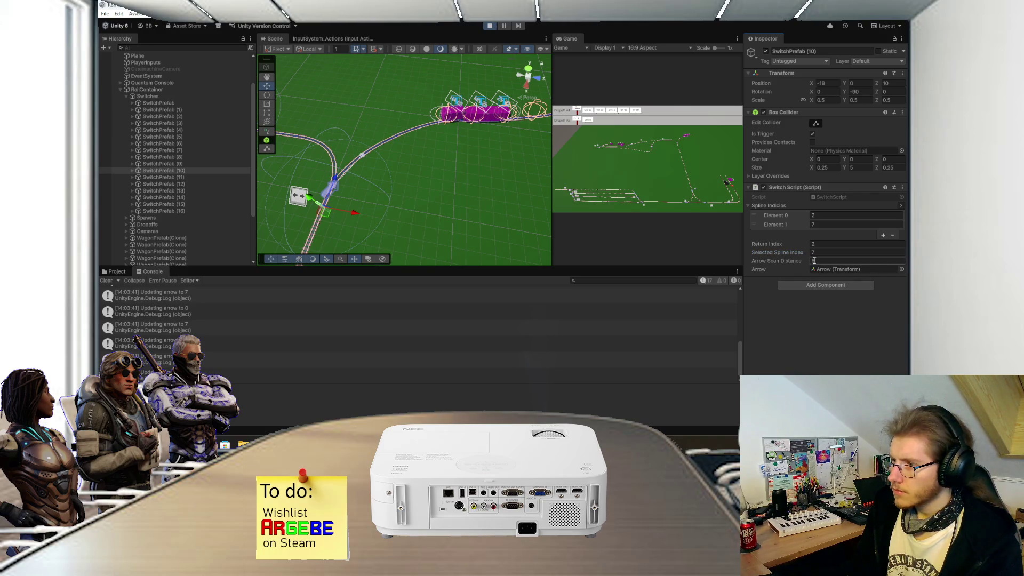
click(491, 25)
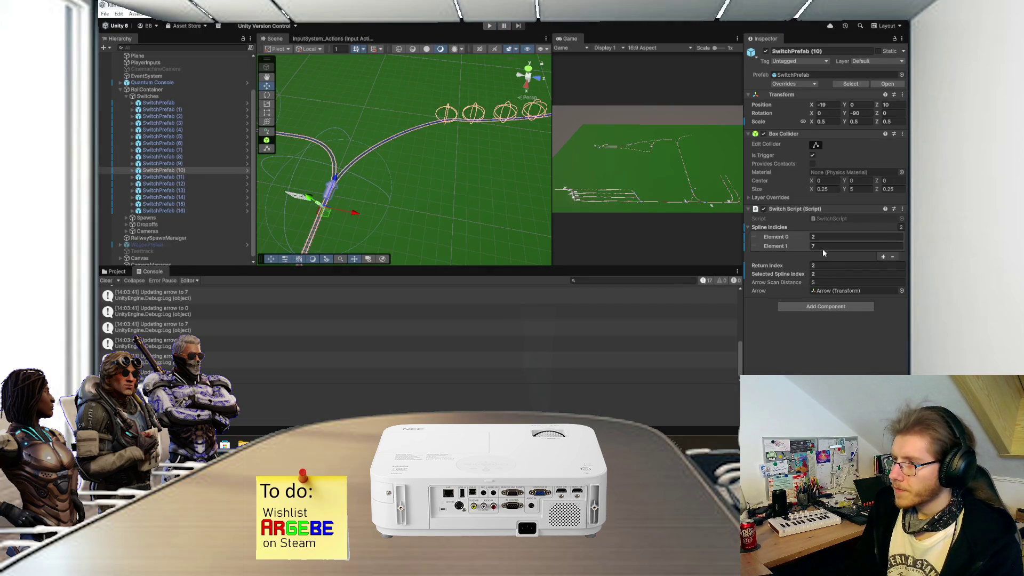
- Set Selected Spline Index to 7, move spline 7 to the first Spline Indicies slot, and retest
click(821, 273)
click(811, 343)
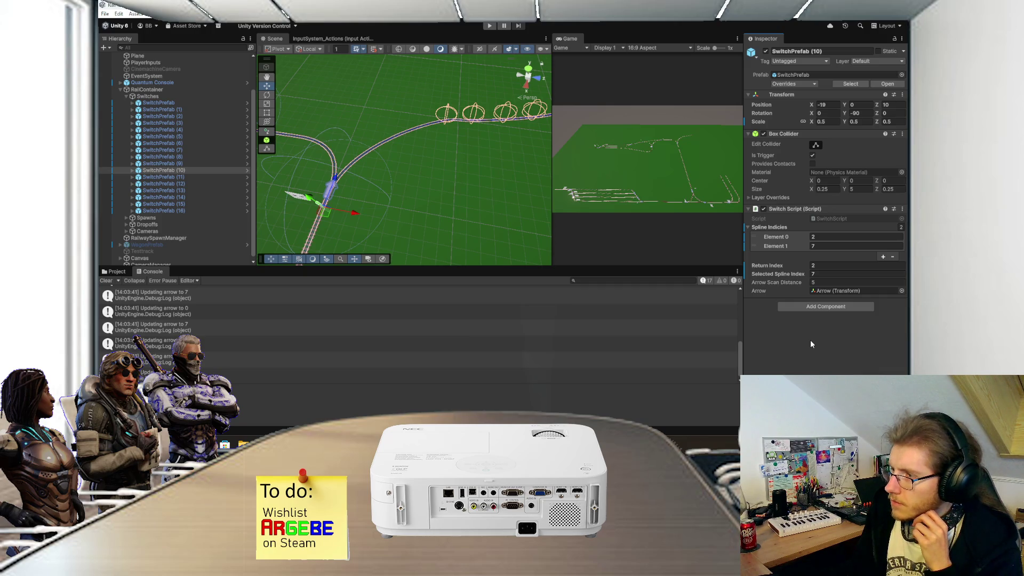
drag(755, 246, 755, 239)
click(489, 25)
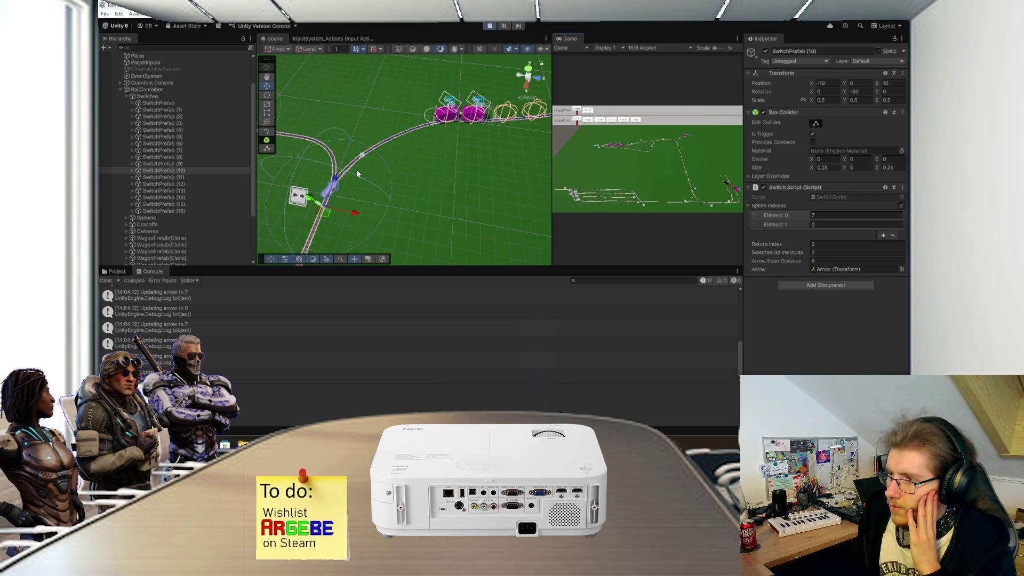
click(490, 25)
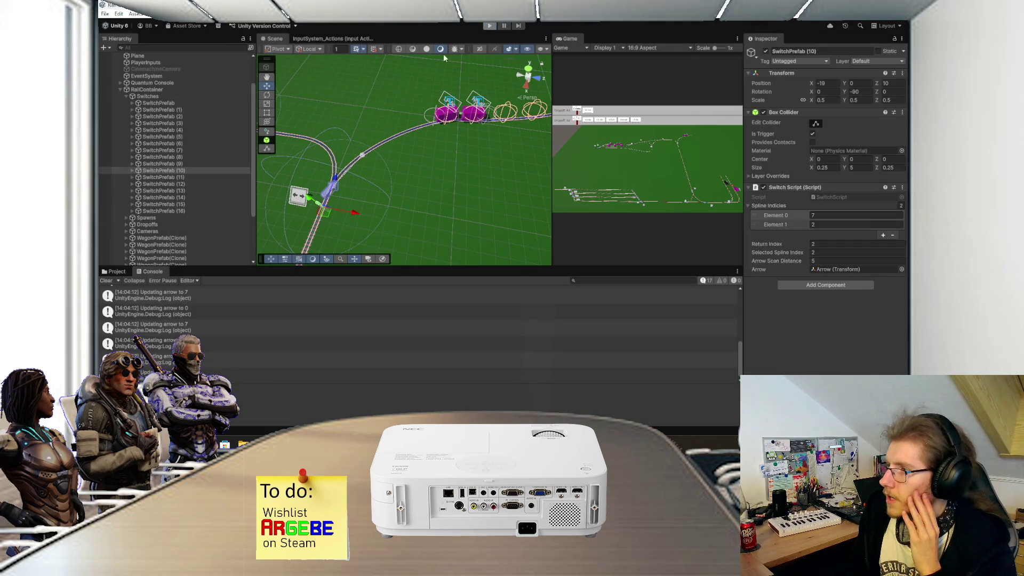
- Above the _returnIndex assignment in Start(), add 'if (SplineIndicies.Contains(SelectedSplineIndex))'
key(alt+Tab)
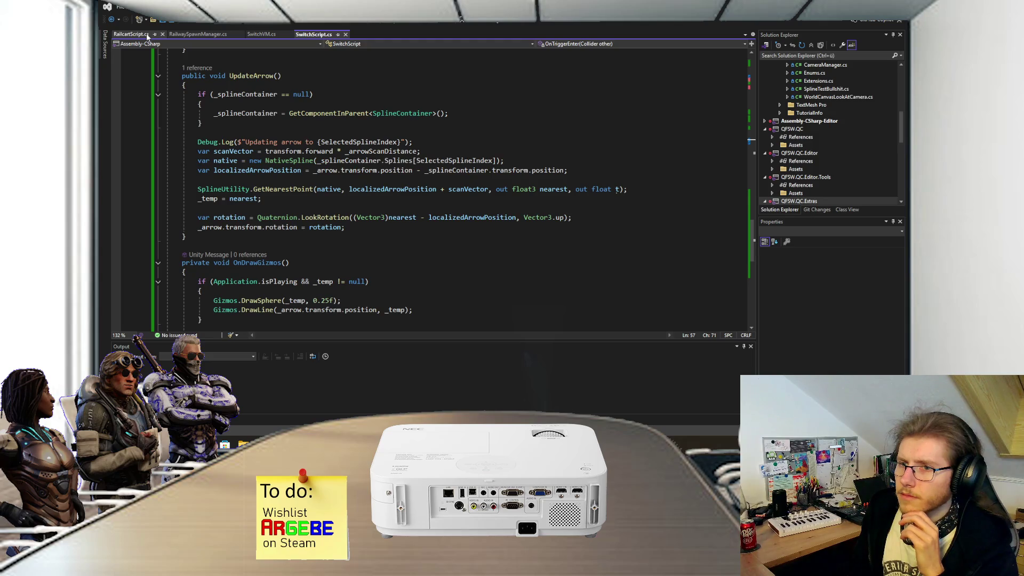
scroll(307, 149, up, 9)
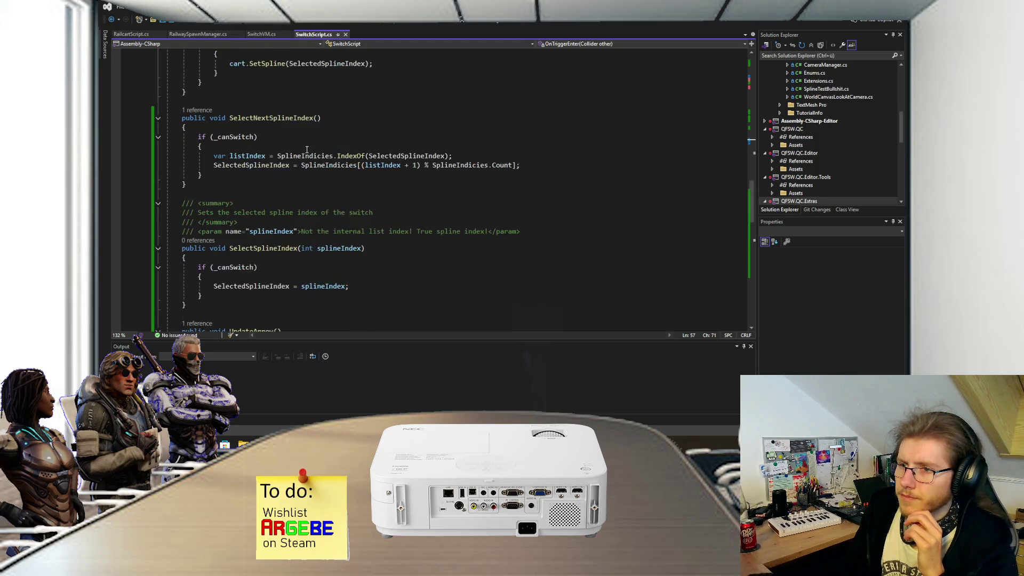
scroll(306, 149, up, 15)
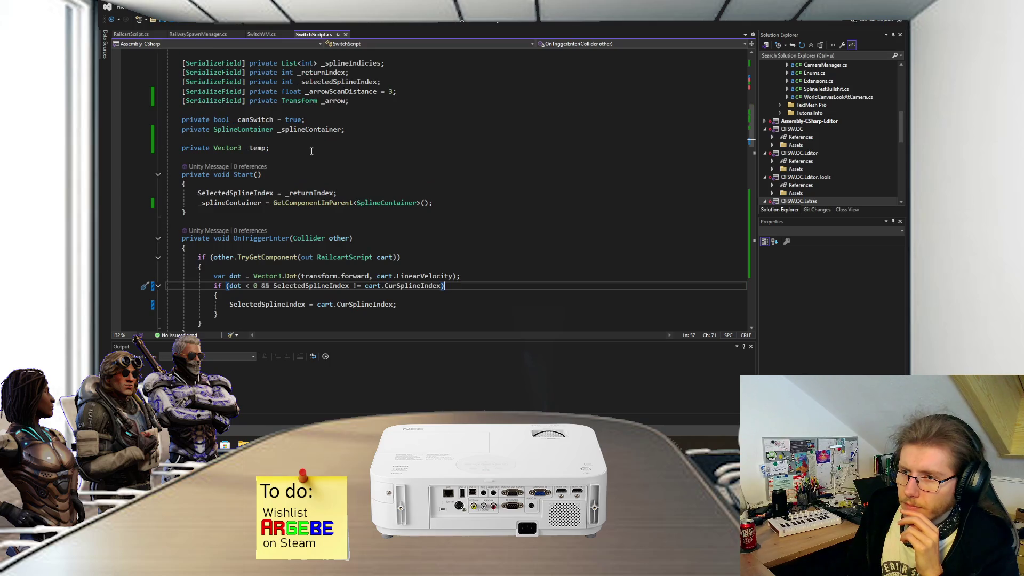
click(259, 192)
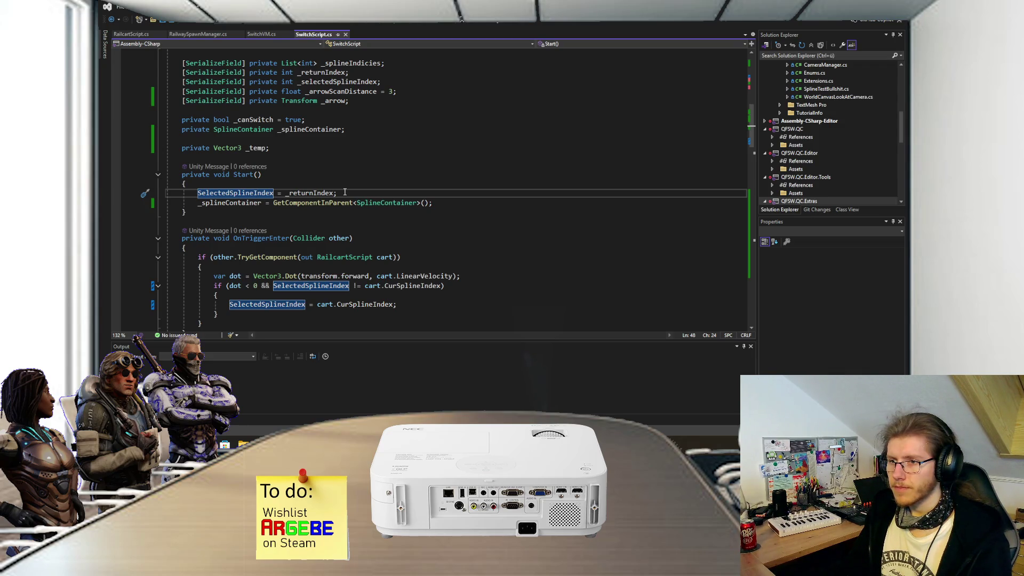
key(Home)
key(Return)
key(Up)
text(if ()
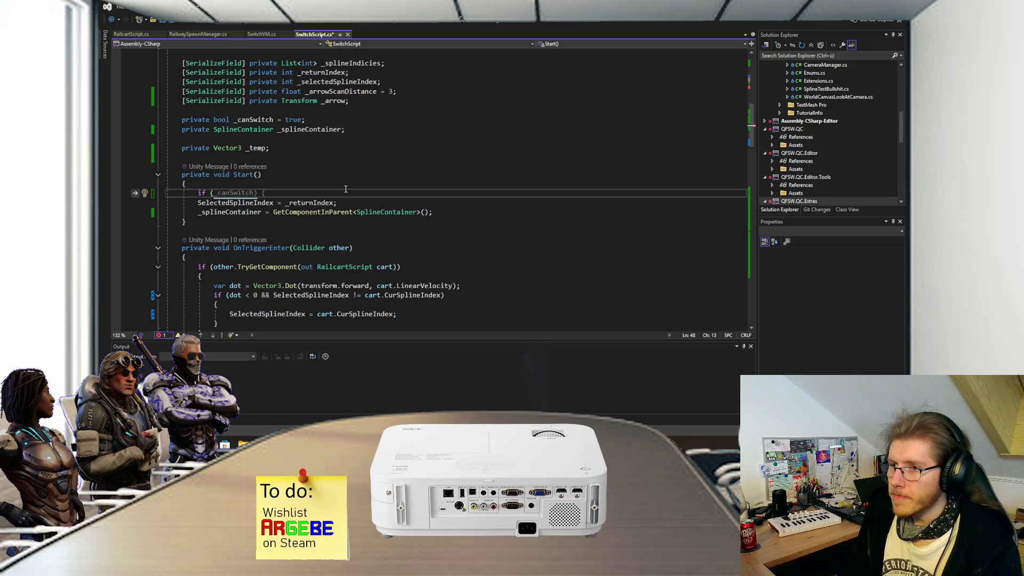
text(_)
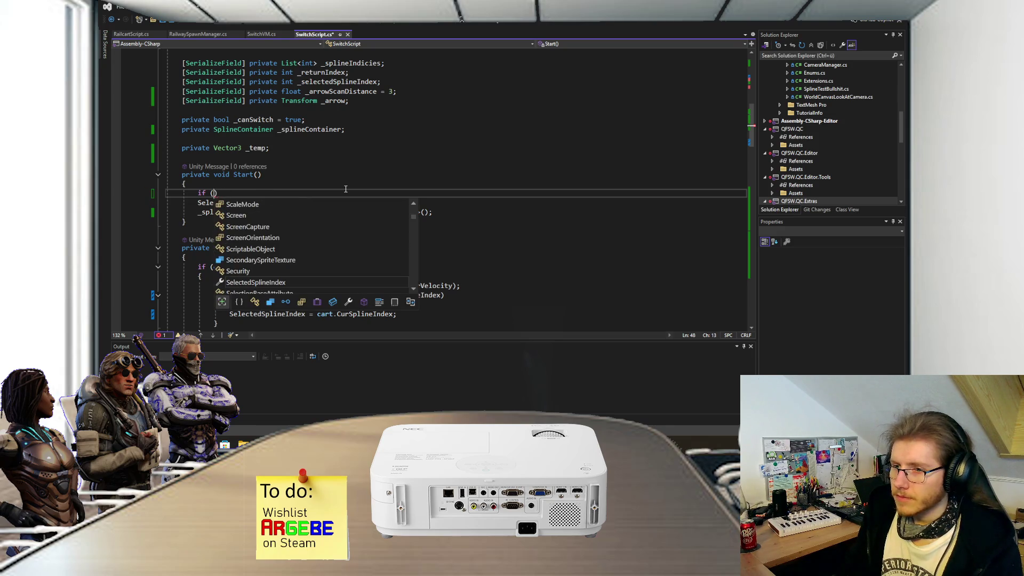
key(BackSpace)
text(S)
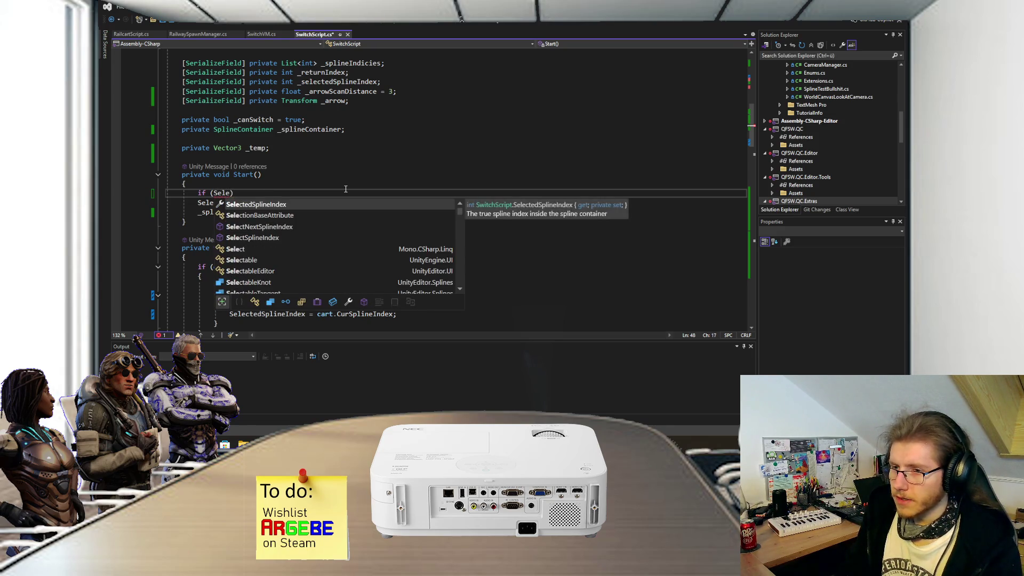
key(BackSpace)
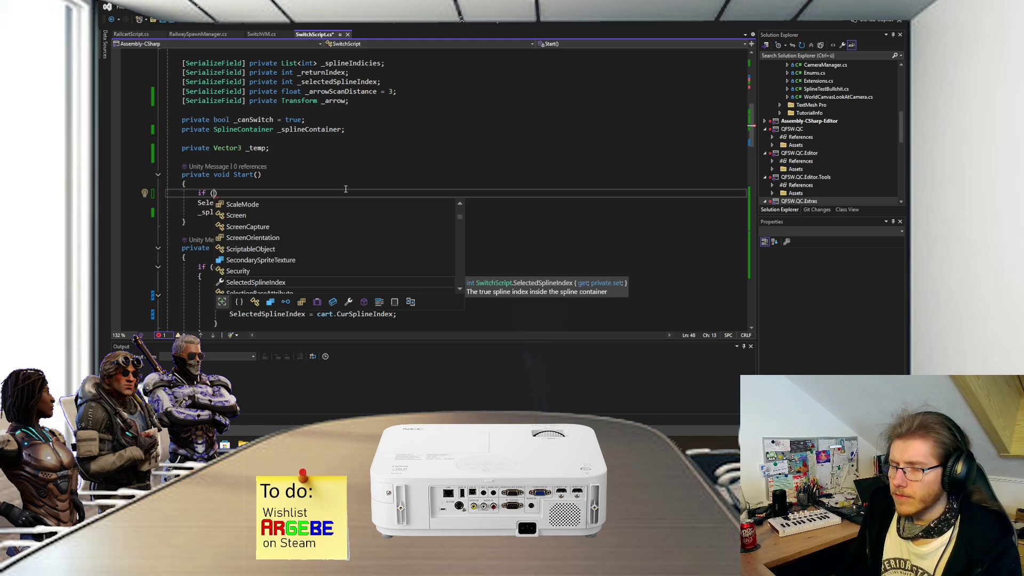
text(SplineIndicies.)
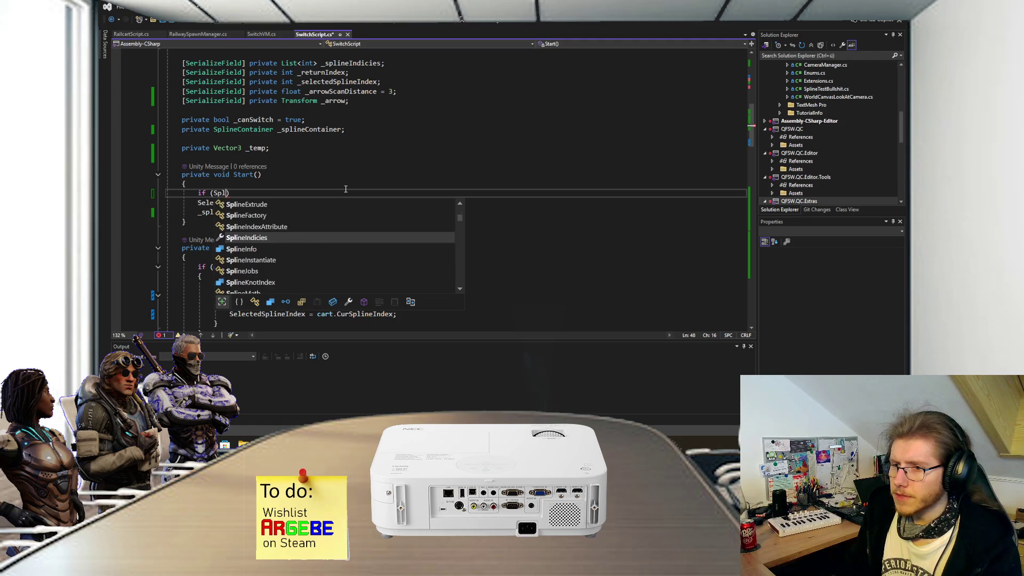
text(Contains()
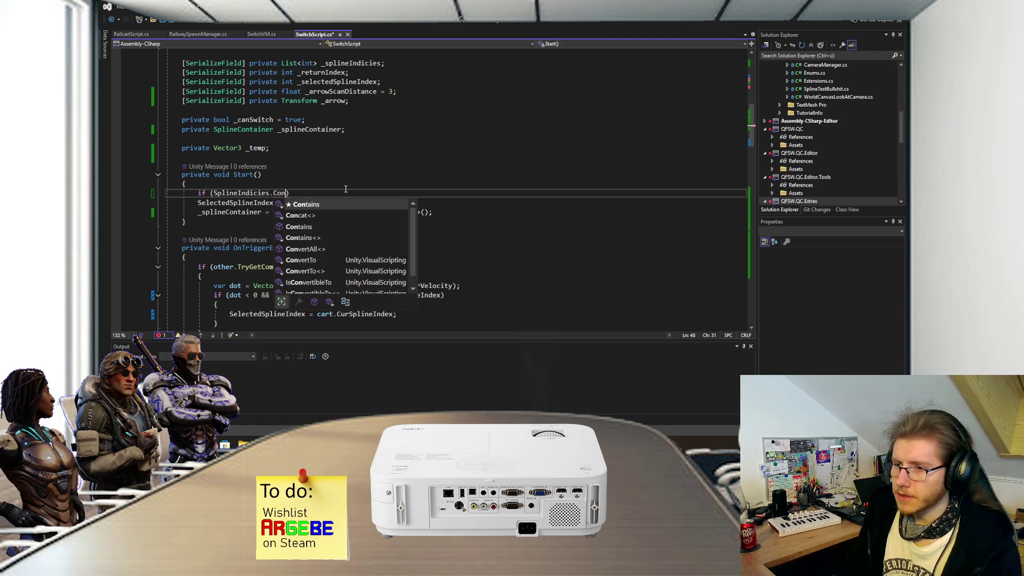
text(Sel)
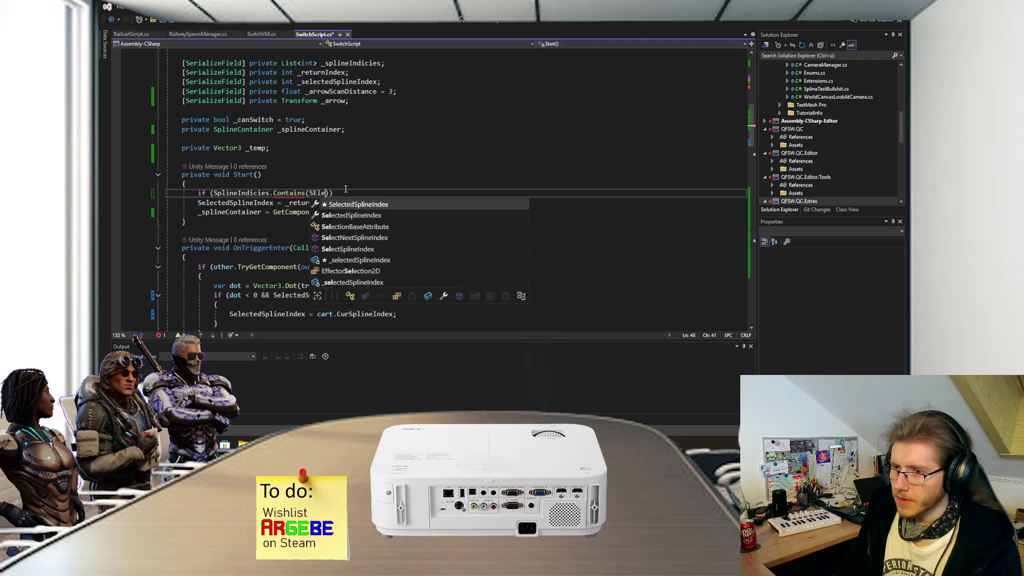
key(Tab)
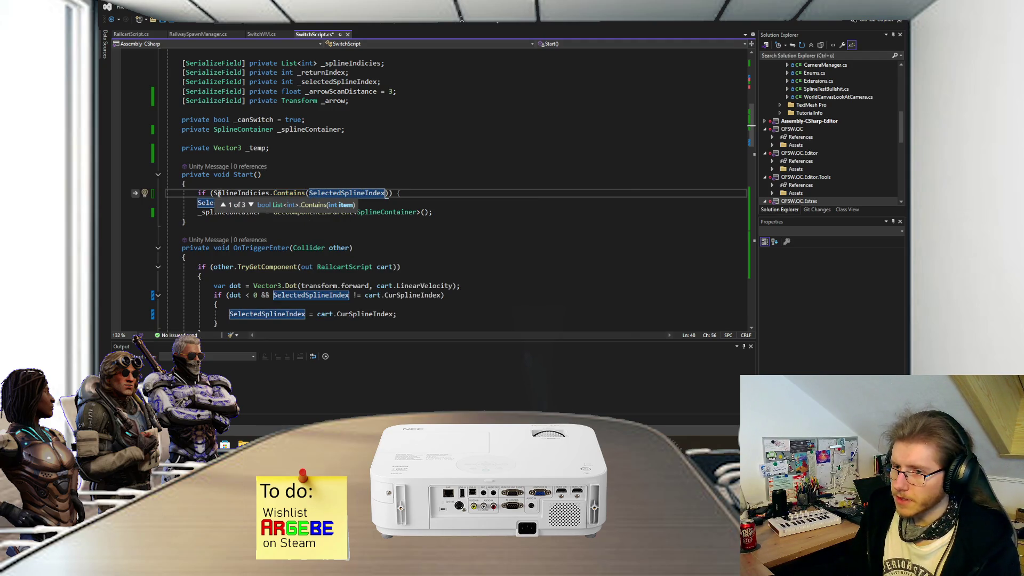
- Negate the condition and move 'SelectedSplineIndex = _returnIndex;' into a braced block with a Fallback comment line
click(216, 193)
text(!)
click(432, 195)
key(Return)
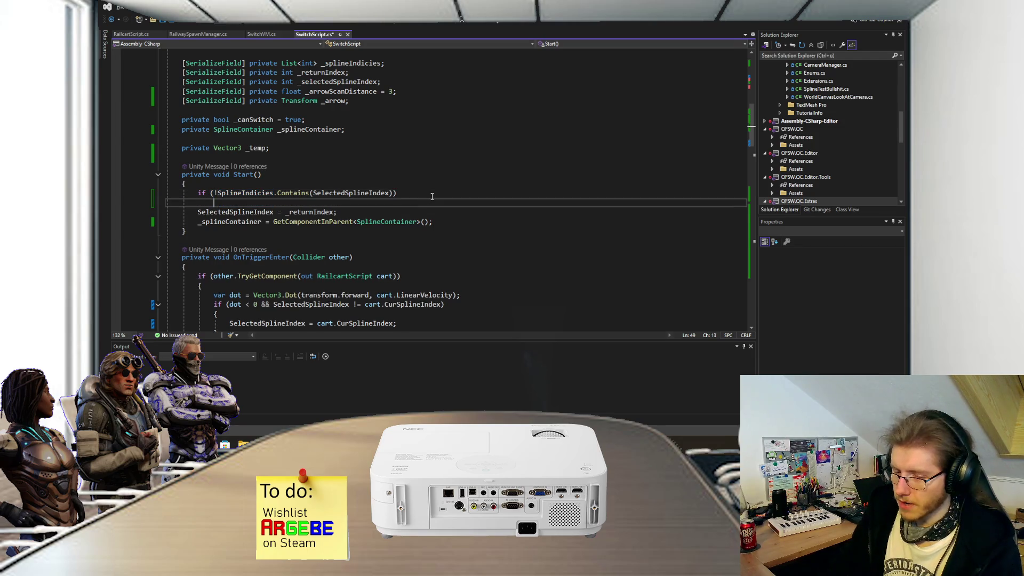
text({)
key(Return)
click(336, 231)
key(ctrl+x)
click(356, 212)
key(ctrl+v)
key(Delete)
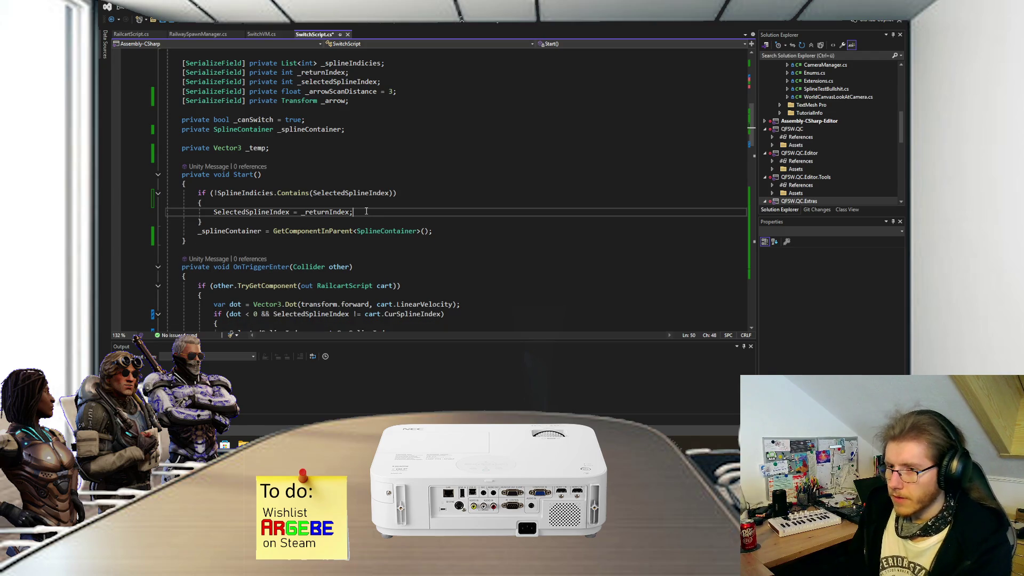
click(368, 208)
key(Return)
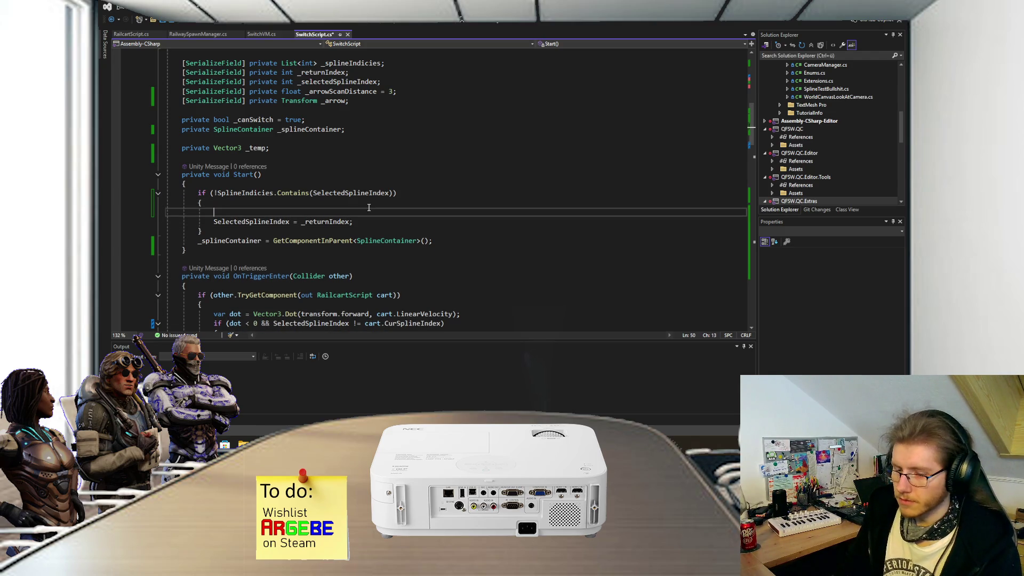
text(// Fallback)
- Save SwitchScript.cs and return to Unity's Scene view at a perspective angle
key(ctrl+s)
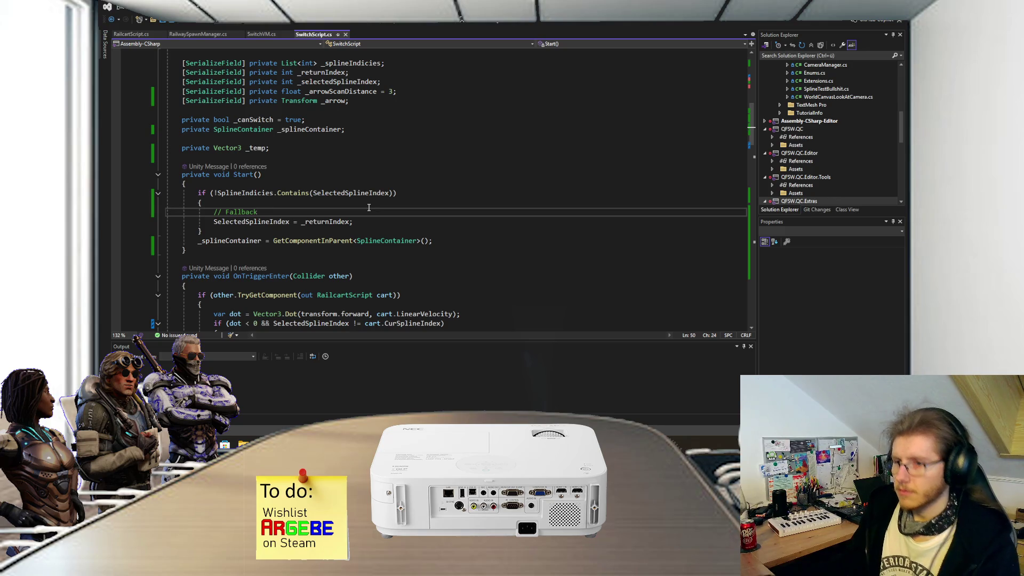
scroll(351, 226, down, 15)
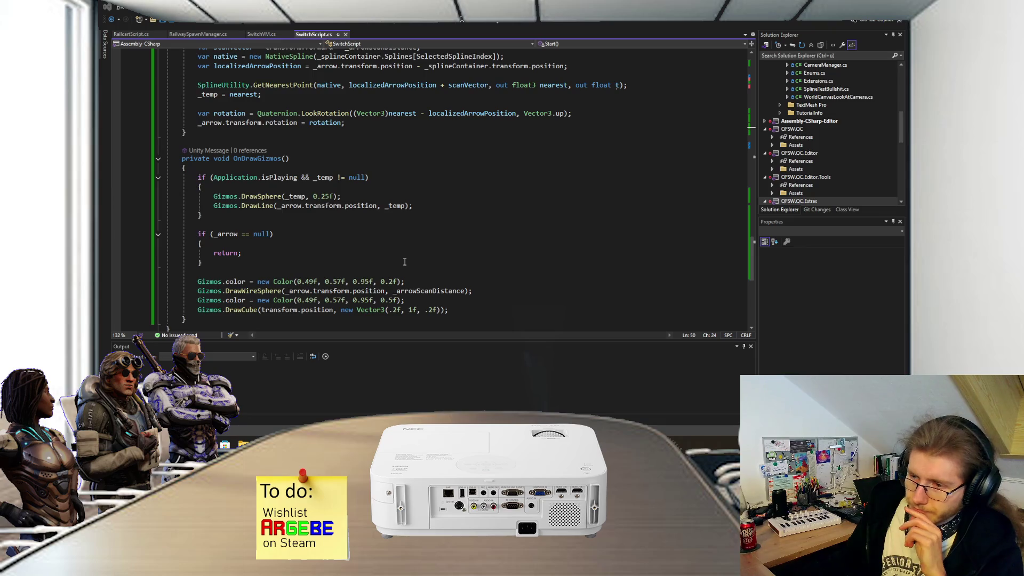
key(alt+Tab)
mouse_move(386, 213)
mouse_down()
mouse_move(374, 224)
mouse_move(358, 197)
mouse_move(396, 197)
mouse_move(437, 161)
mouse_up()
scroll(430, 192, up, 3)
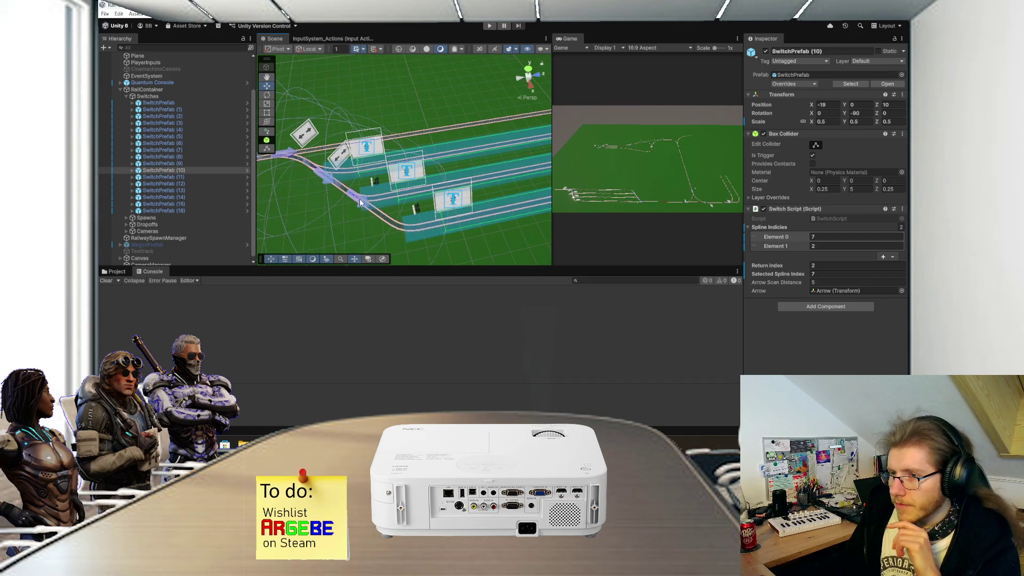
- Slide SwitchPrefab (7)'s Arrow back along its track
click(361, 203)
key(f)
mouse_move(447, 195)
mouse_down()
mouse_move(392, 208)
mouse_move(325, 203)
mouse_up()
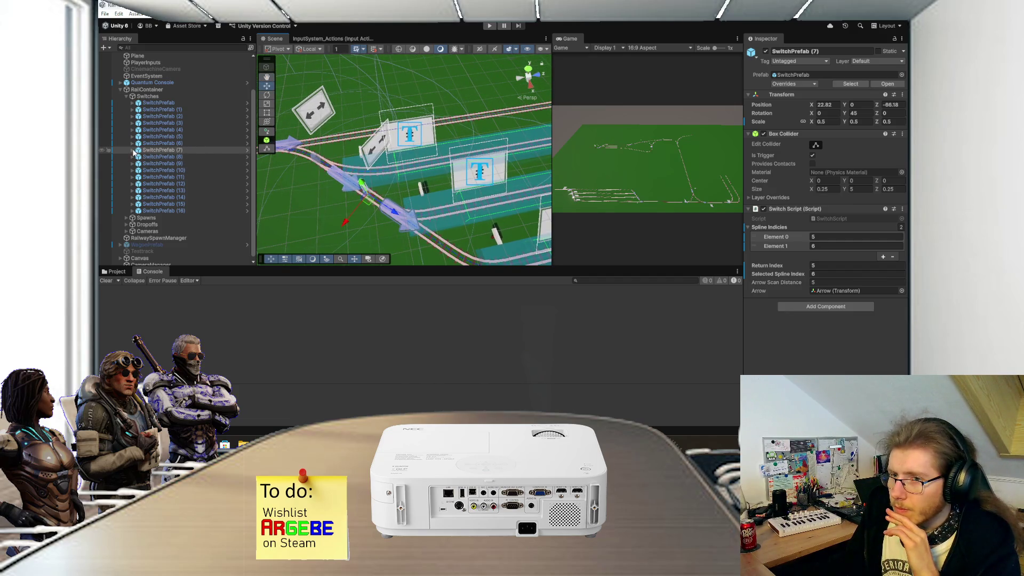
click(133, 150)
click(169, 162)
mouse_move(420, 237)
mouse_down()
mouse_move(427, 187)
mouse_move(389, 198)
mouse_move(391, 208)
mouse_move(434, 191)
mouse_move(448, 198)
mouse_up()
scroll(389, 197, up, 2)
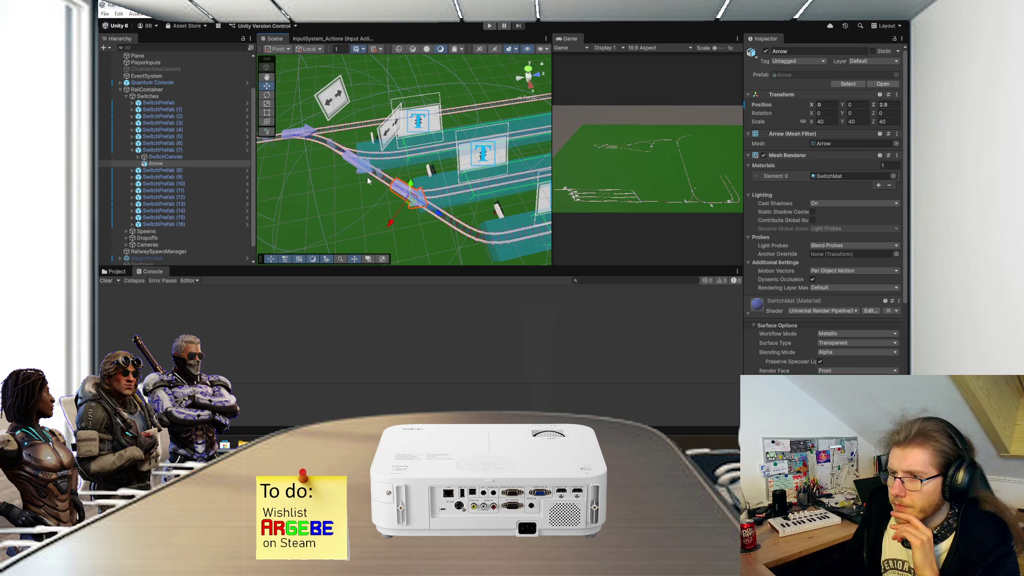
drag(438, 213, 313, 182)
click(132, 150)
- Check SwitchPrefab (6), then move SwitchPrefab (8)'s Arrow back along its track
click(133, 143)
click(160, 144)
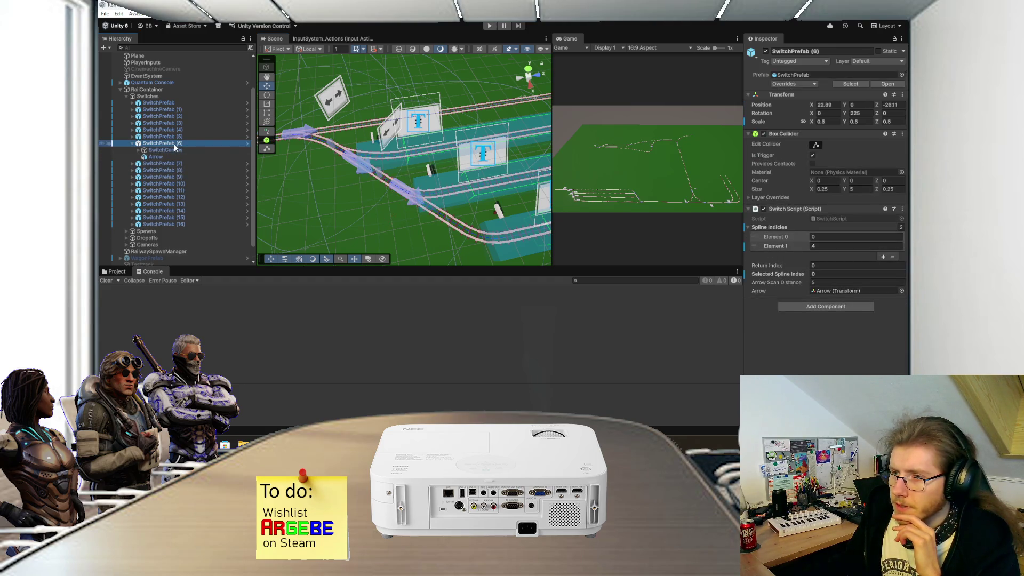
click(169, 171)
mouse_move(376, 177)
mouse_down()
mouse_move(461, 224)
mouse_move(433, 210)
mouse_up()
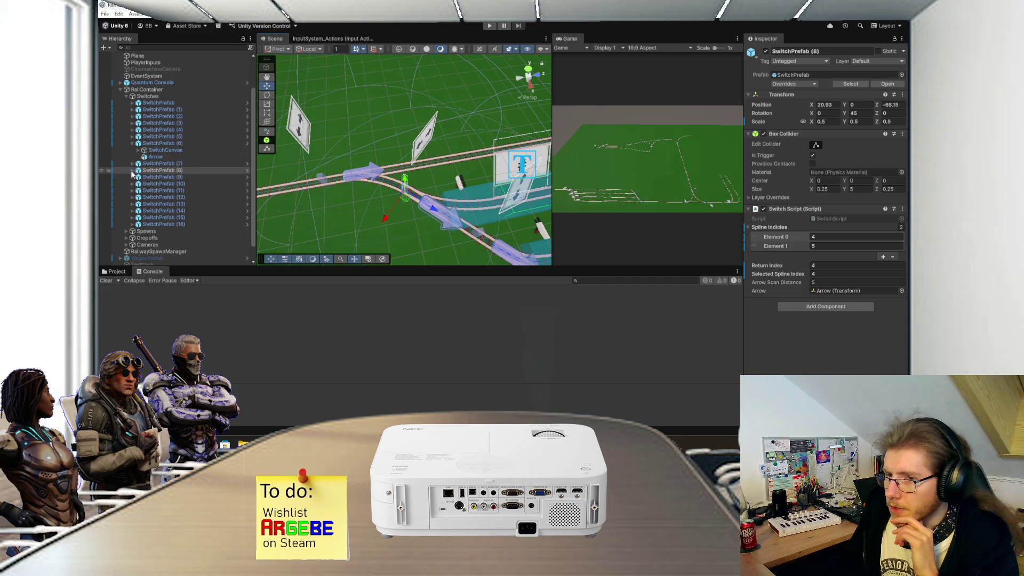
click(132, 170)
click(150, 184)
drag(474, 236, 452, 227)
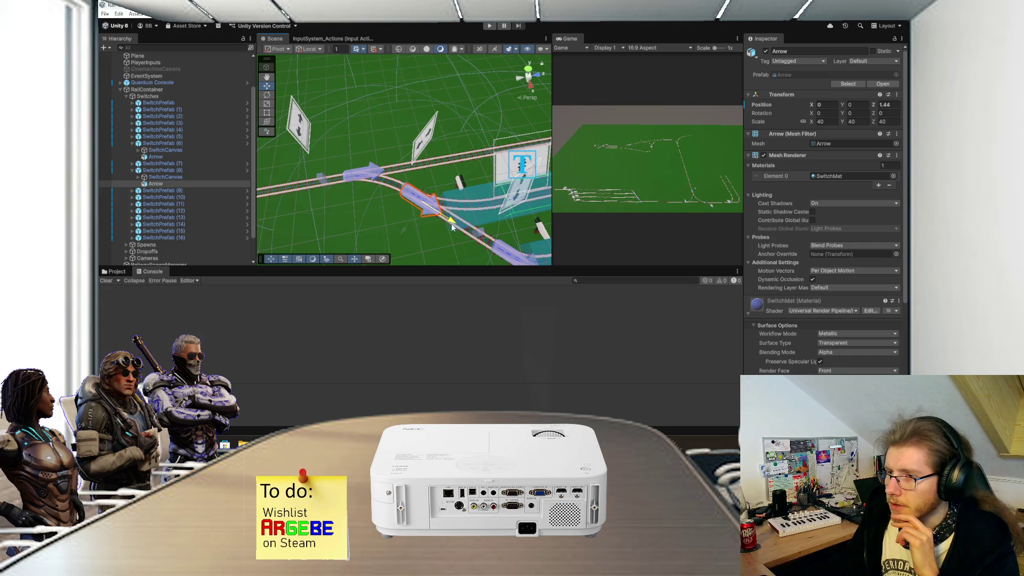
- Shift SwitchPrefab (9) slightly along its rail, collapse the switches, and select SwitchPrefab (7) onward
click(131, 190)
click(160, 190)
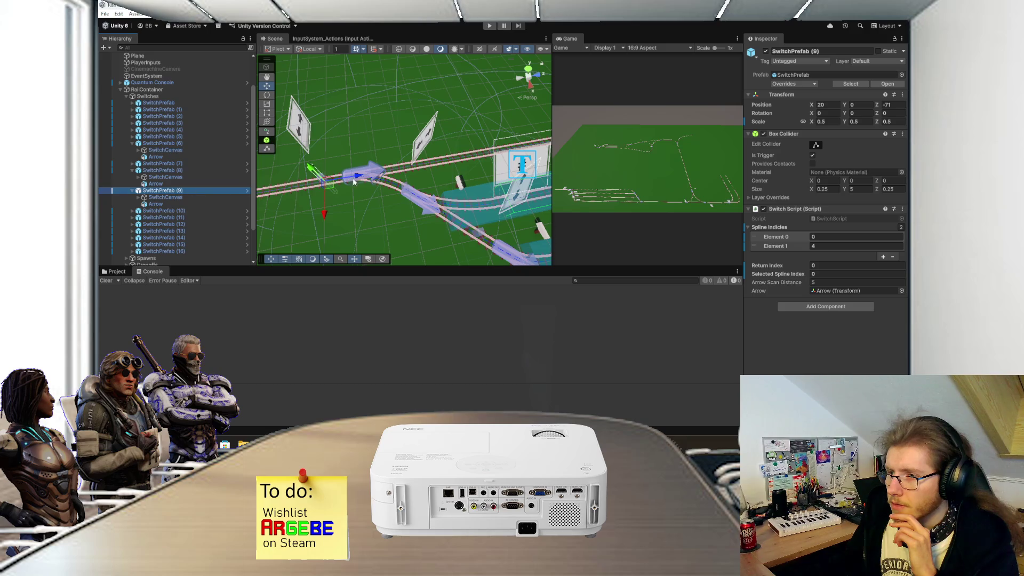
drag(362, 178, 345, 183)
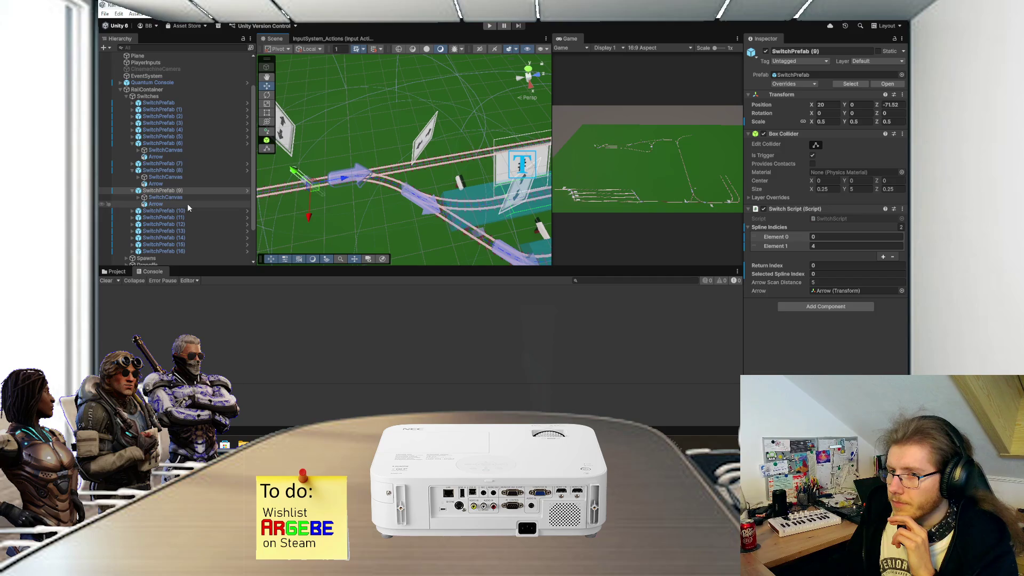
click(145, 171)
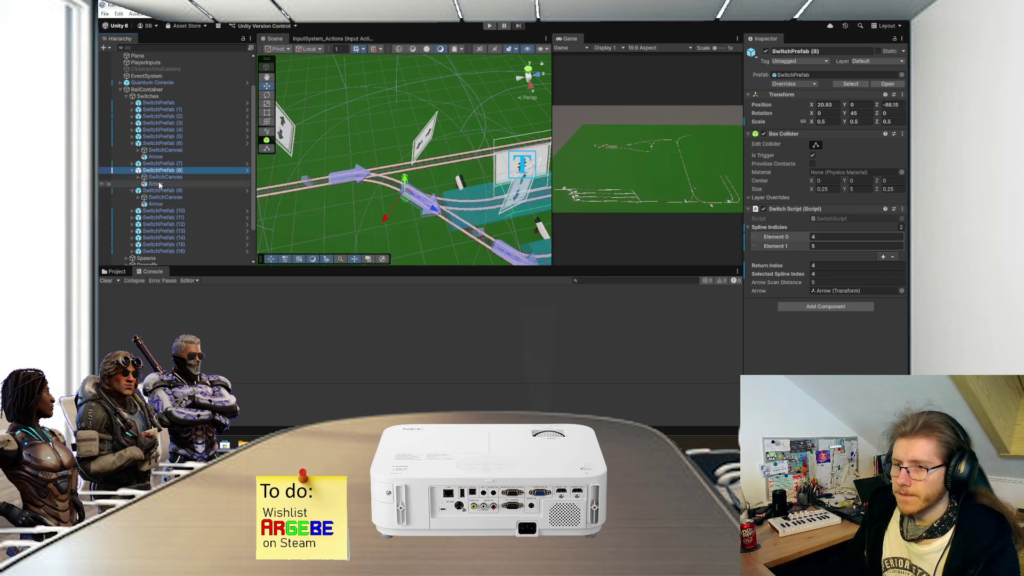
click(132, 171)
click(132, 177)
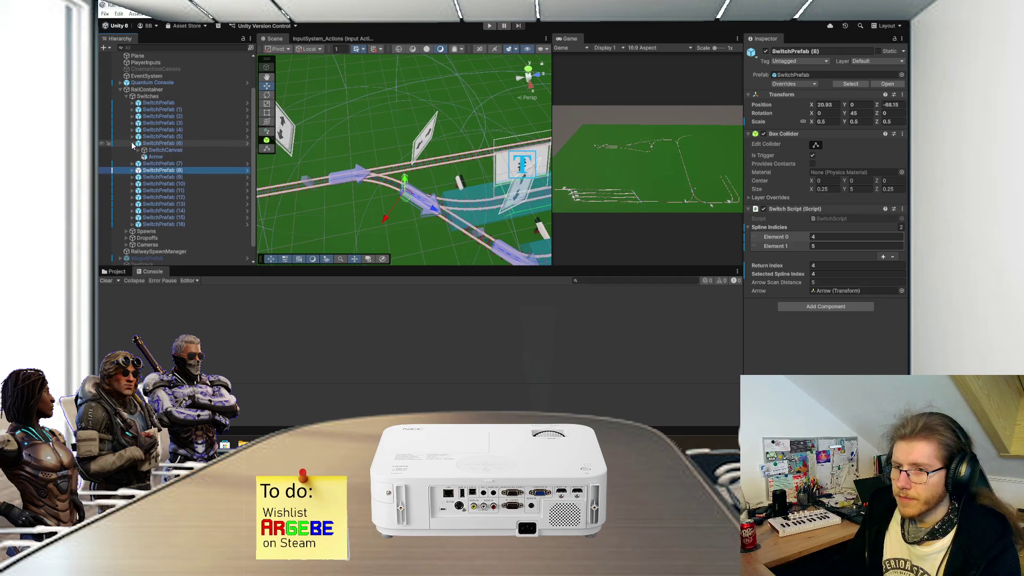
click(133, 144)
click(159, 150)
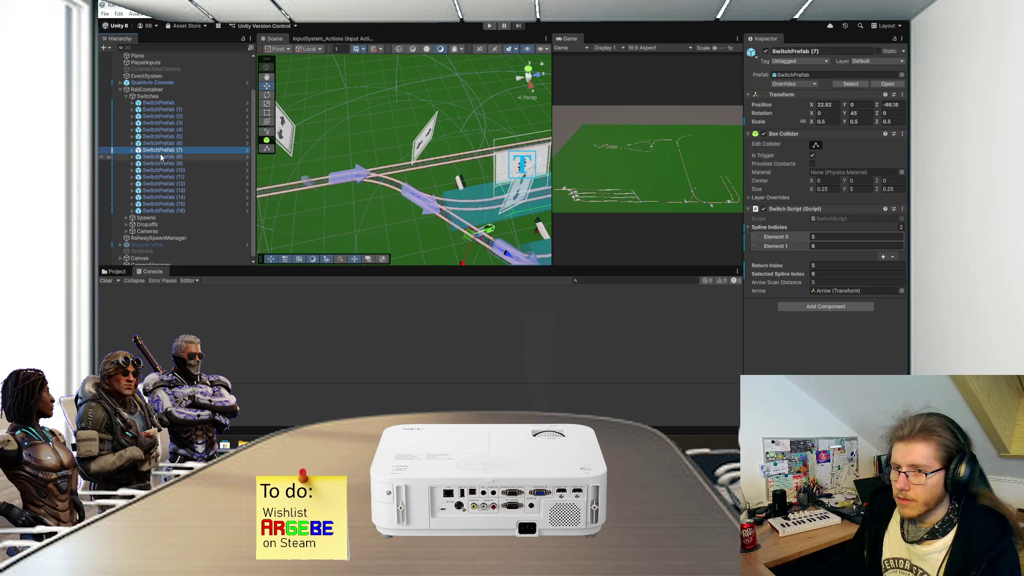
shift+click(160, 155)
- Give SwitchPrefab (7) through (9) an Arrow Scan Distance of 2.5
shift+click(162, 162)
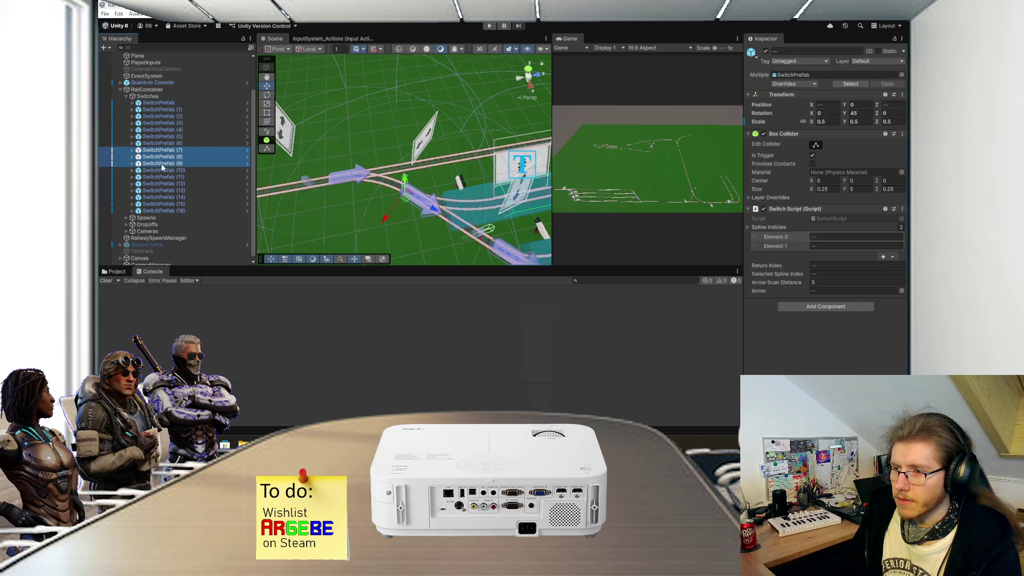
drag(374, 176, 481, 184)
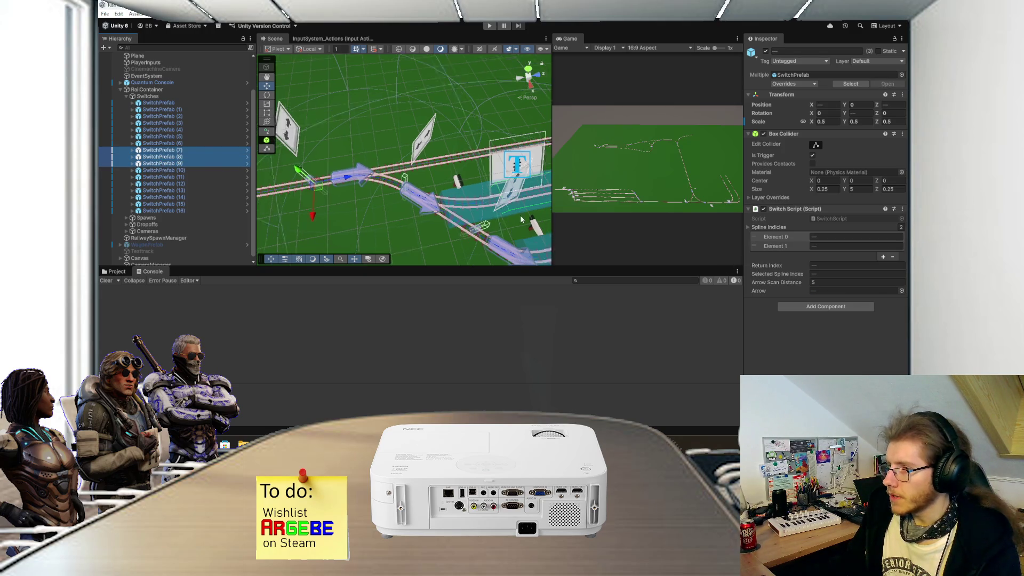
click(827, 283)
text(3)
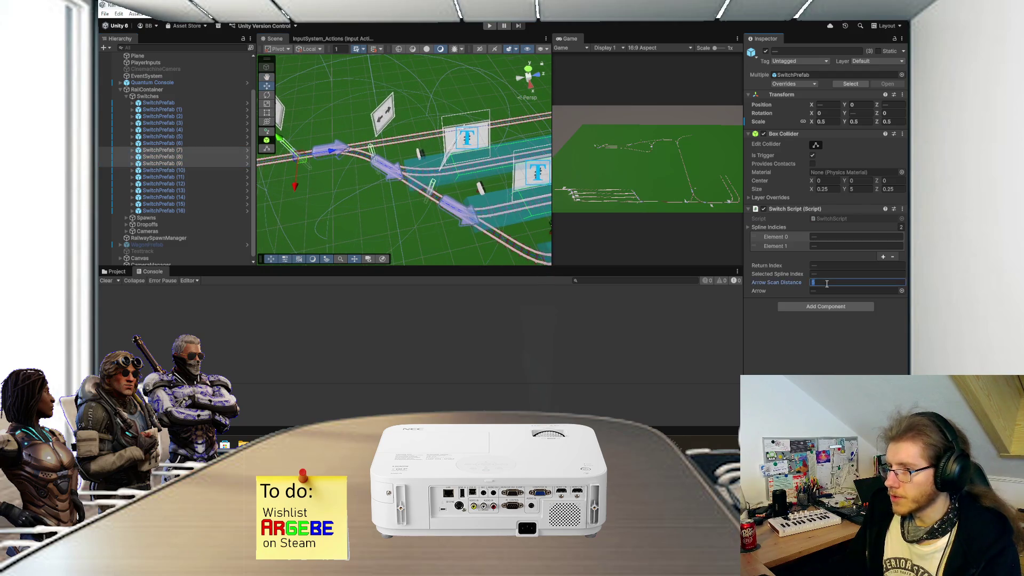
key(BackSpace)
text(2)
mouse_move(478, 211)
mouse_down()
mouse_move(436, 219)
mouse_move(462, 224)
mouse_up()
scroll(462, 225, up, 1)
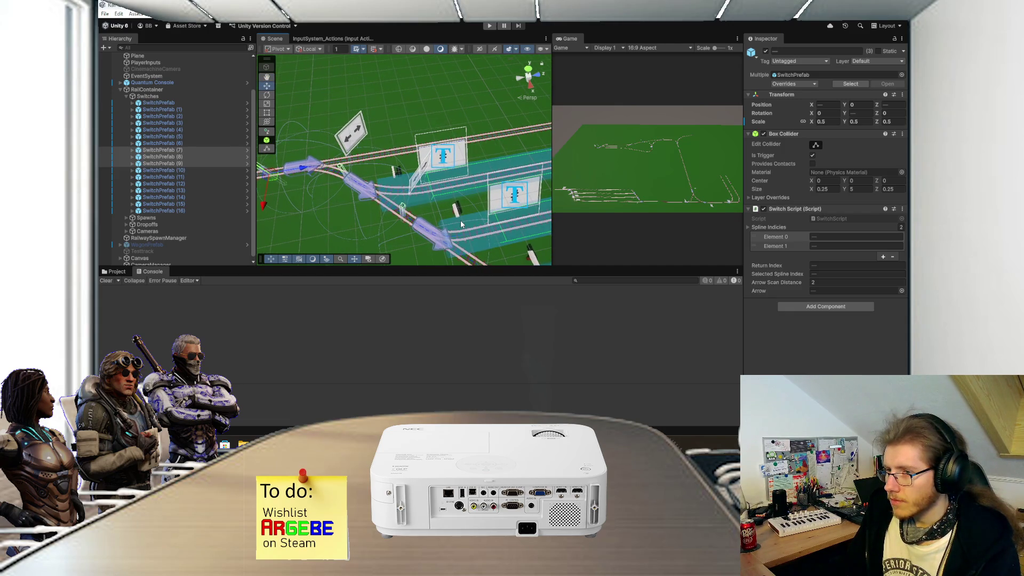
click(837, 283)
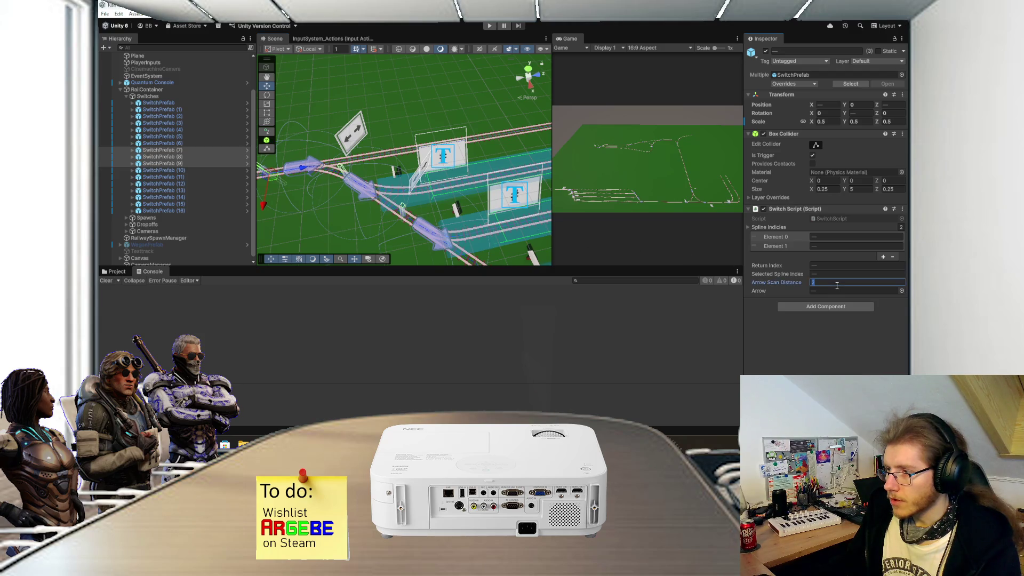
text(2.5)
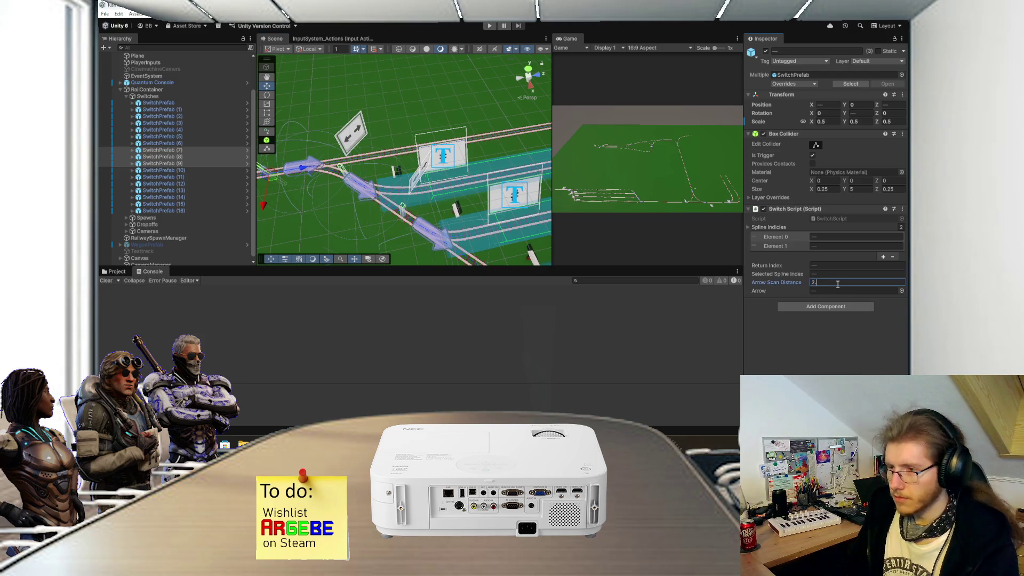
key(Return)
- Frame the switches in the Scene view and start play mode
drag(479, 242, 462, 231)
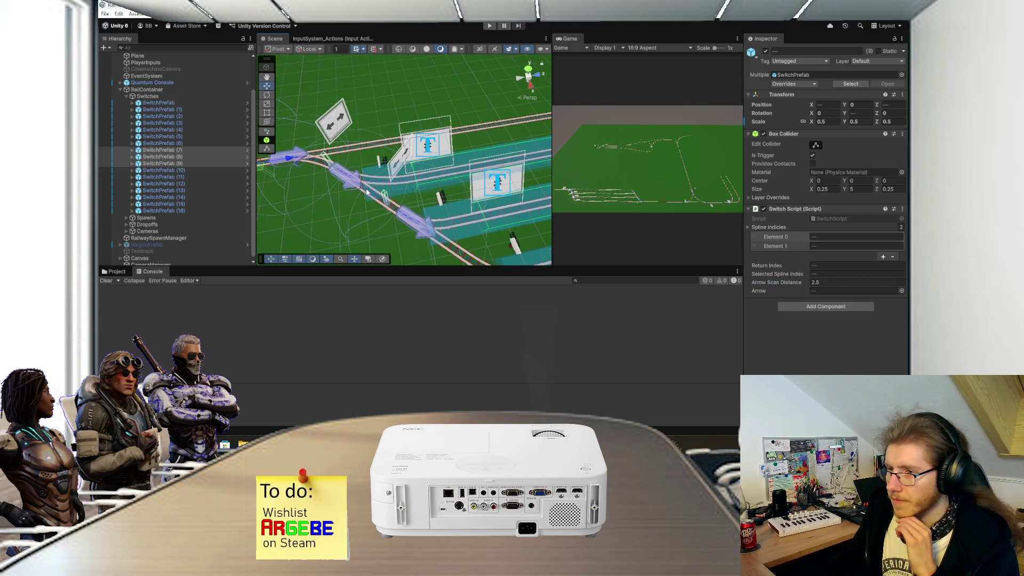
mouse_move(382, 190)
mouse_down()
mouse_move(416, 192)
mouse_move(457, 141)
mouse_up()
scroll(456, 141, down, 2)
click(490, 26)
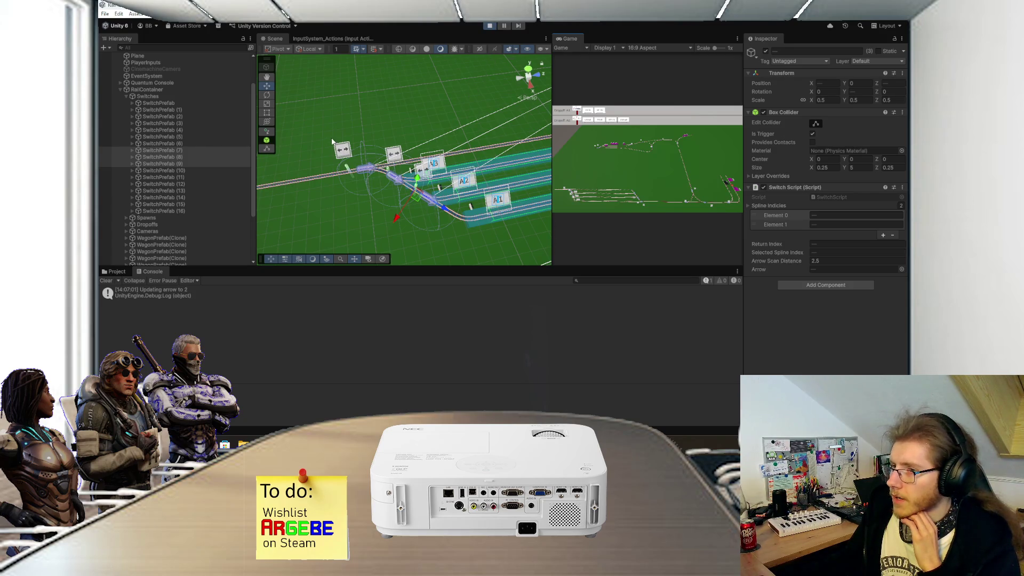
- Maximize the Game view to check the switch labels, then stop play and frame the selected switches
double_click(570, 39)
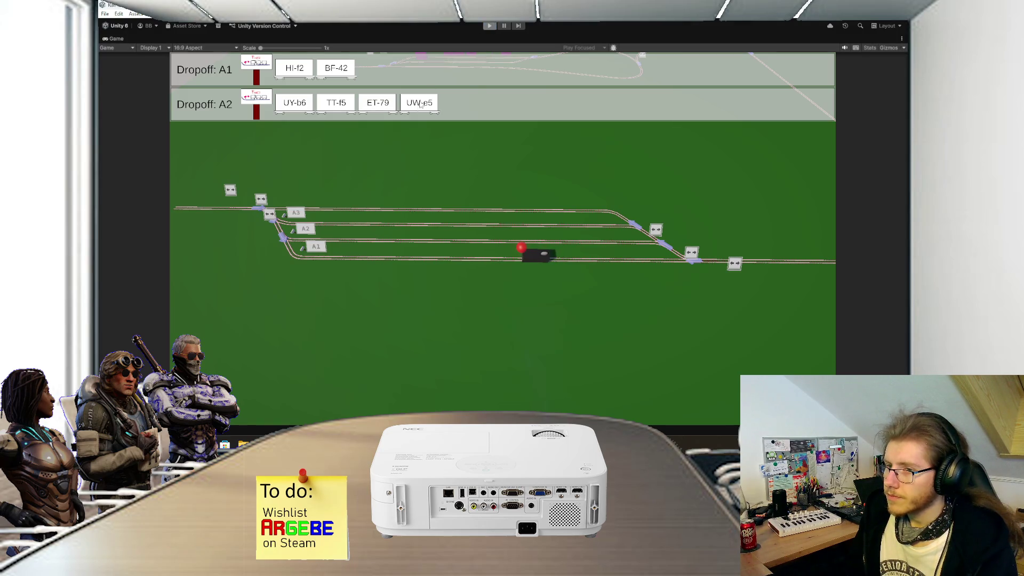
click(491, 26)
key(f)
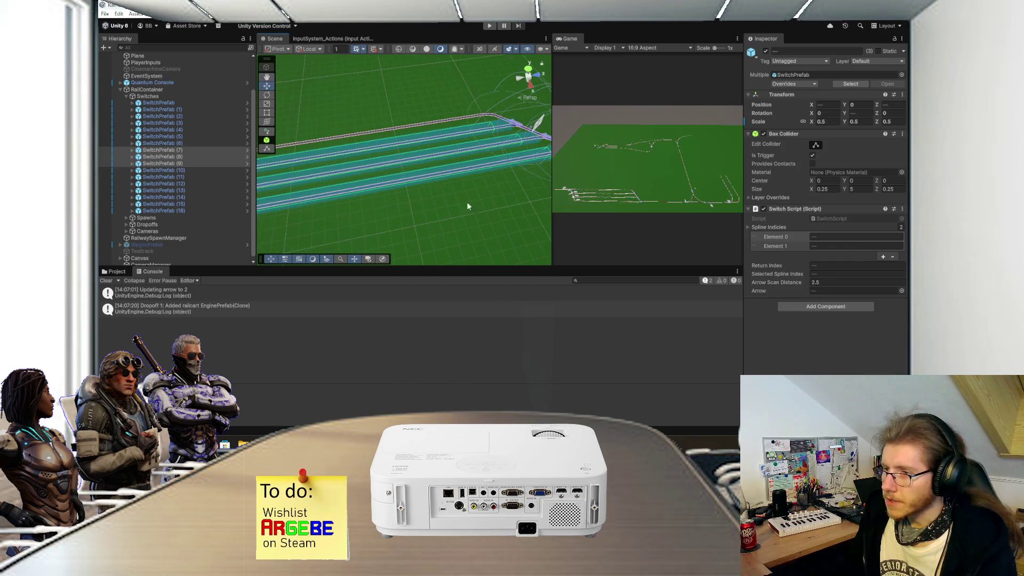
click(449, 154)
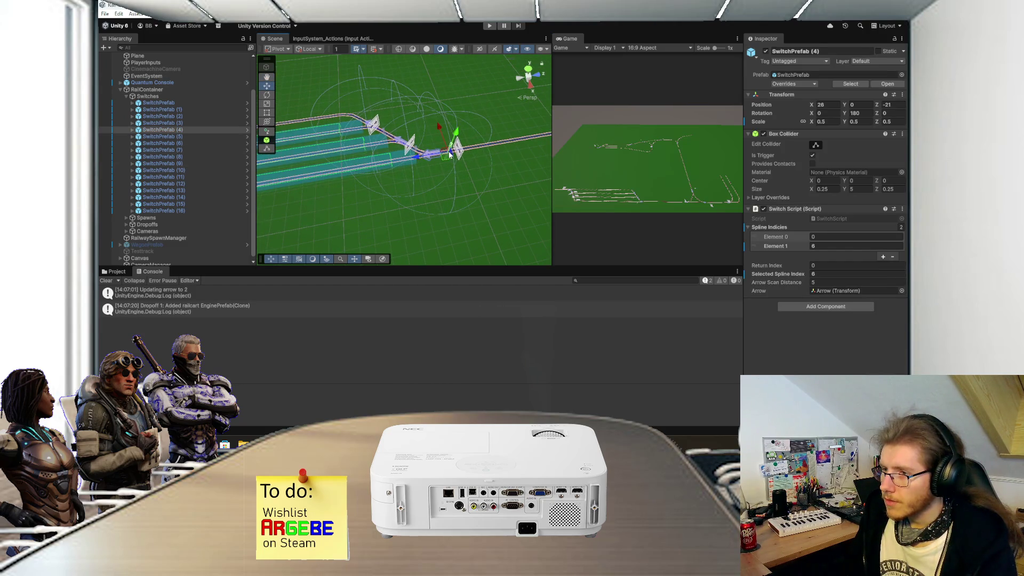
click(823, 275)
text(0)
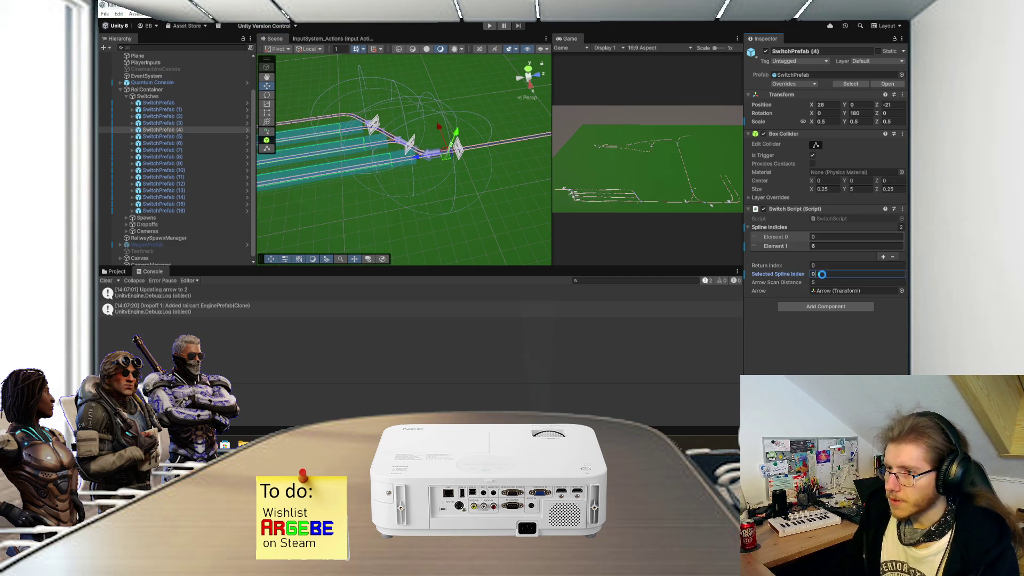
mouse_move(530, 187)
mouse_down()
mouse_move(491, 159)
mouse_move(487, 195)
mouse_up()
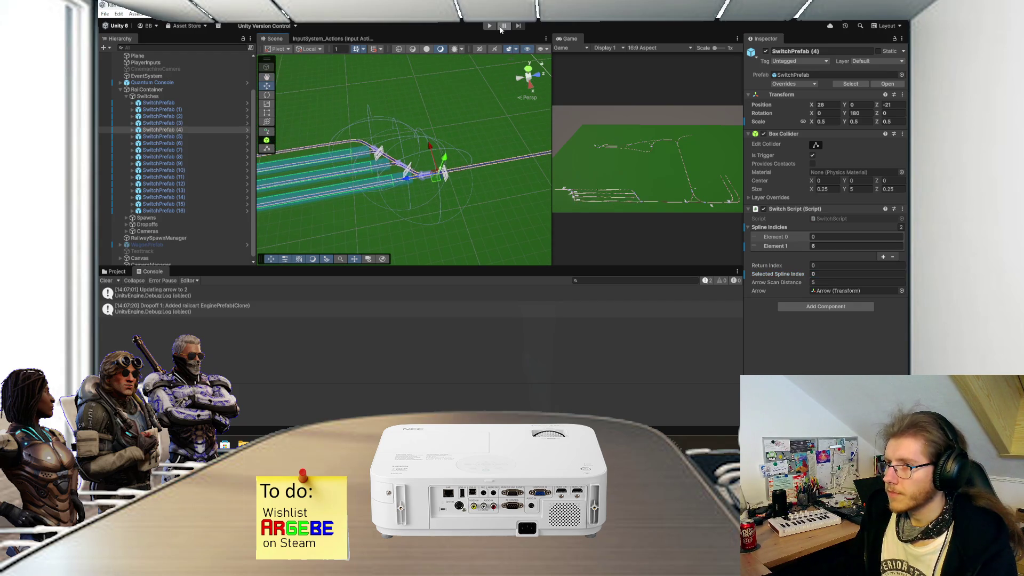
click(489, 26)
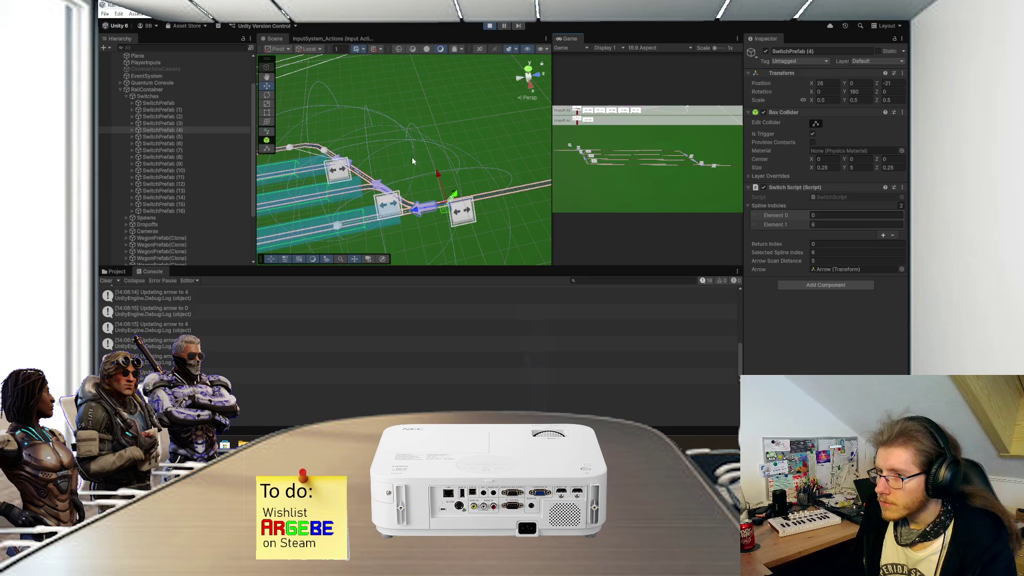
click(490, 26)
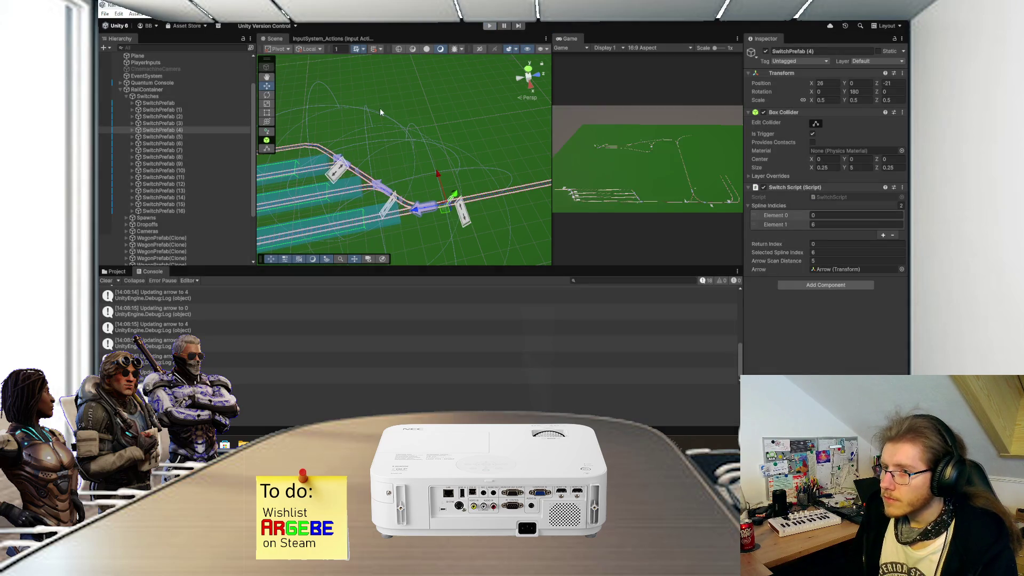
- Enter an Arrow Scan Distance of 2 for SwitchPrefab (6), (5) and (4) in turn
click(387, 182)
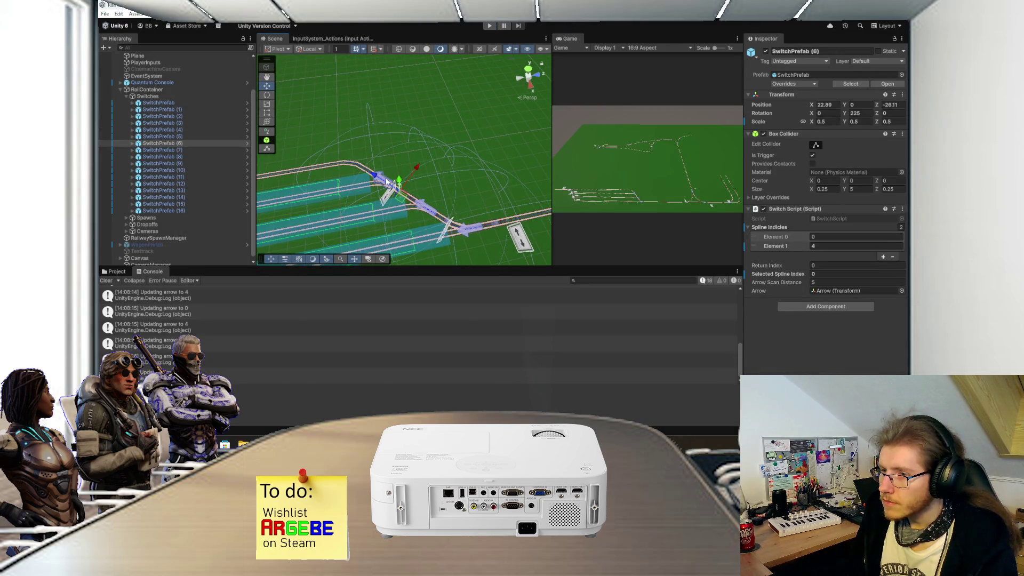
text(2)
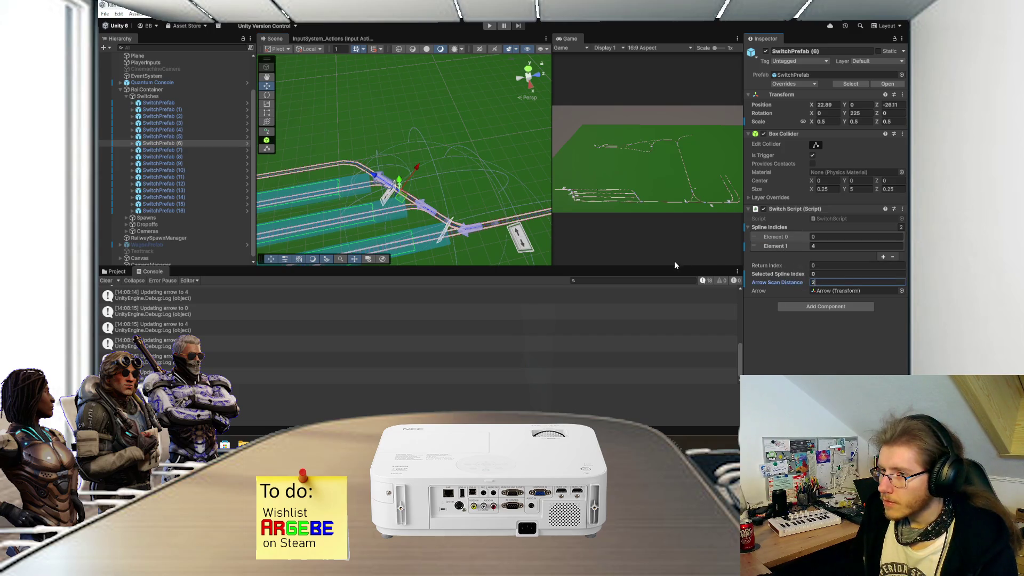
click(428, 213)
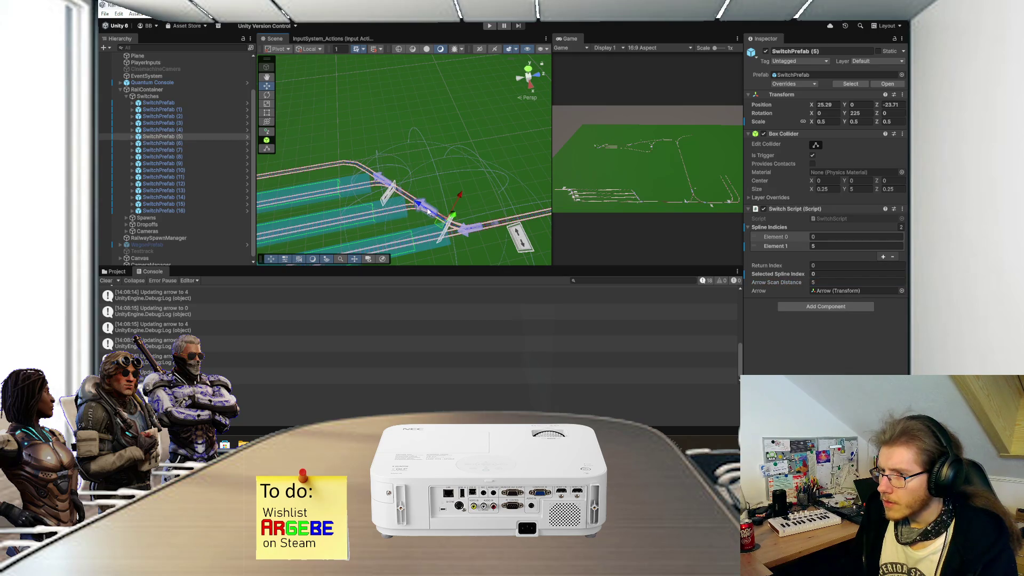
text(2)
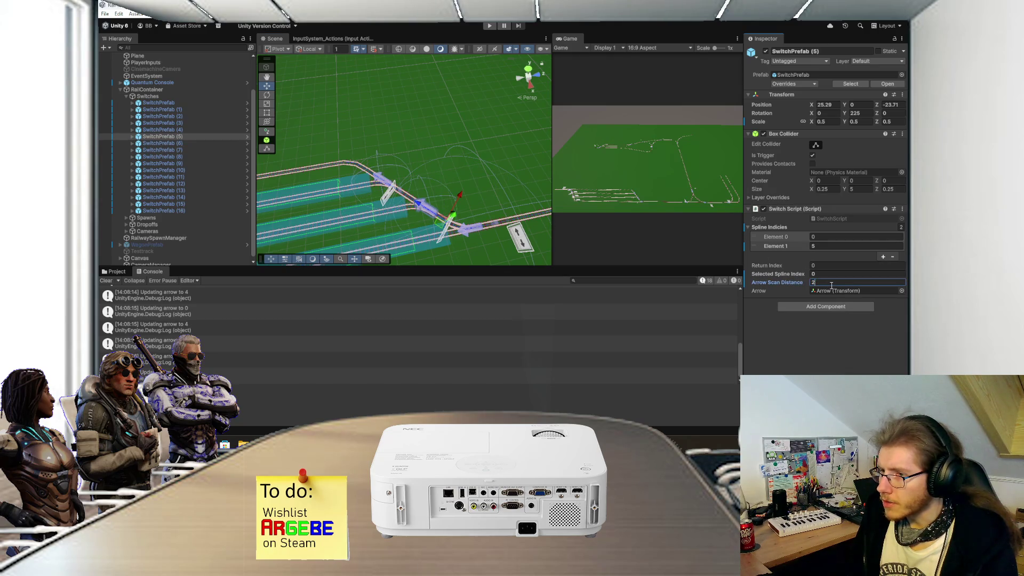
click(477, 232)
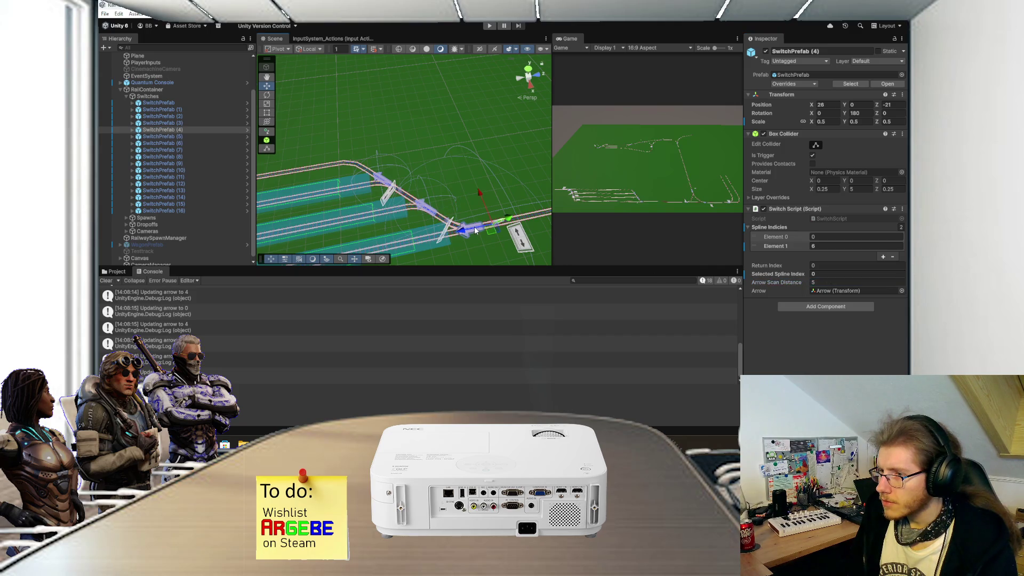
click(825, 282)
text(2)
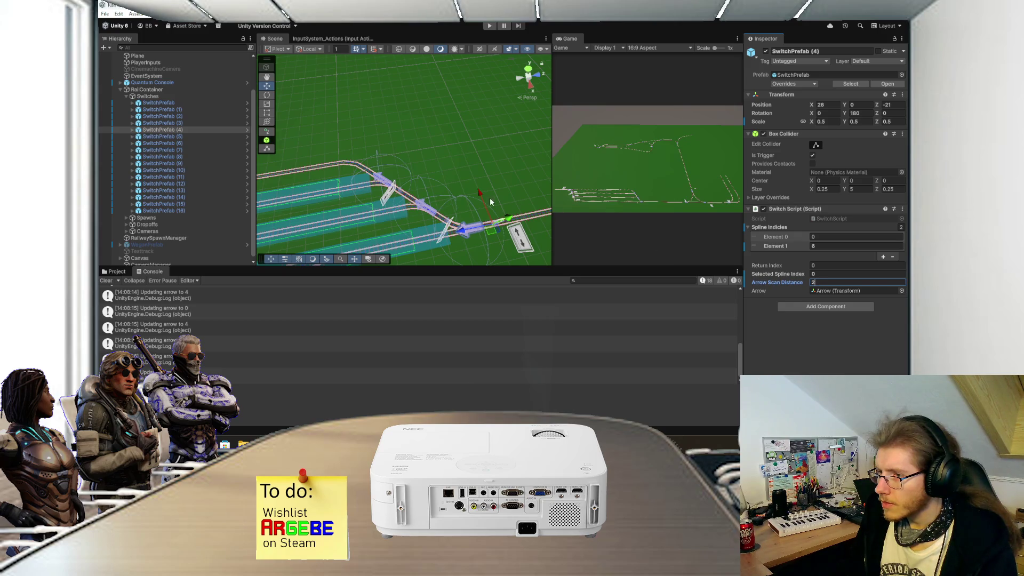
mouse_move(468, 191)
mouse_down()
mouse_move(456, 211)
mouse_move(436, 182)
mouse_move(383, 207)
mouse_move(438, 172)
mouse_move(392, 167)
mouse_move(388, 197)
mouse_move(409, 179)
mouse_up()
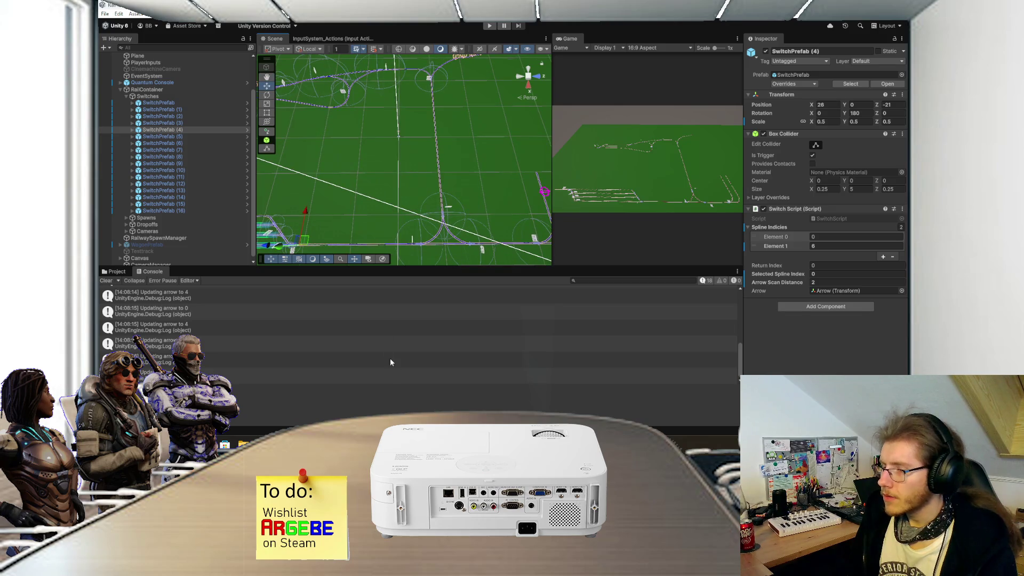
key(alt+Tab)
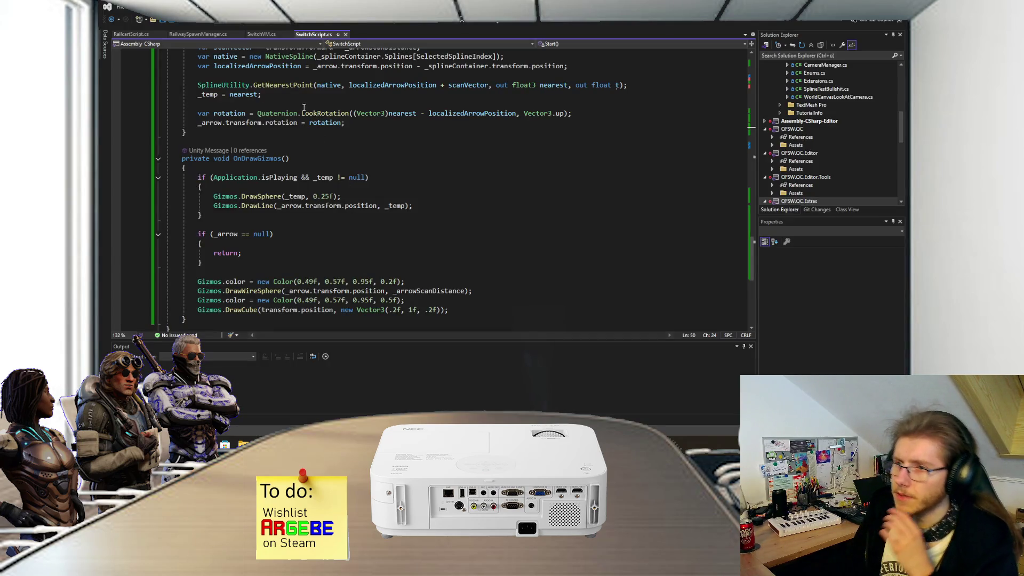
- Remove the blank line below the existing UpdateArrow() call and save SwitchScript.cs
scroll(285, 158, up, 3)
scroll(286, 158, up, 10)
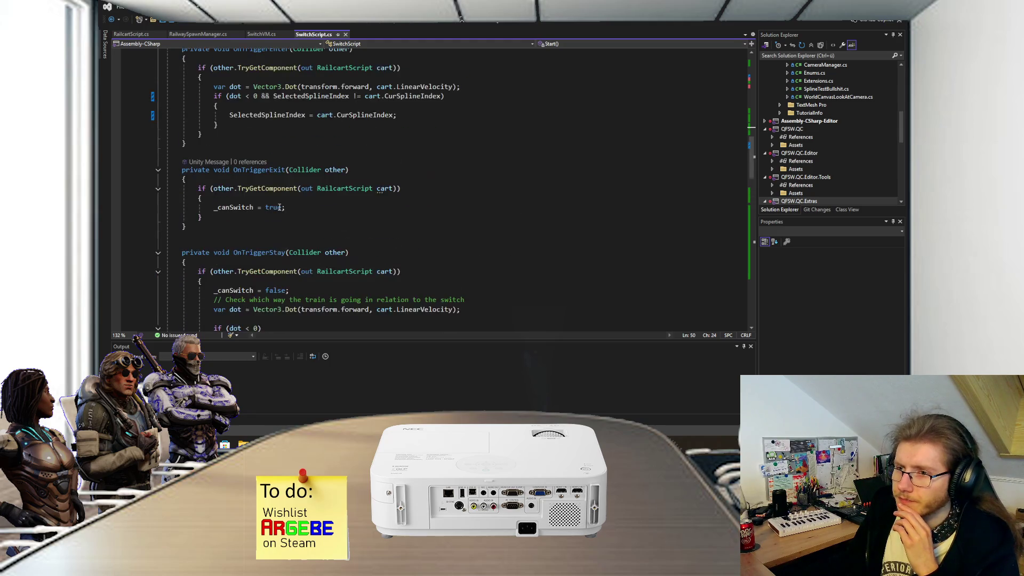
scroll(330, 193, up, 1)
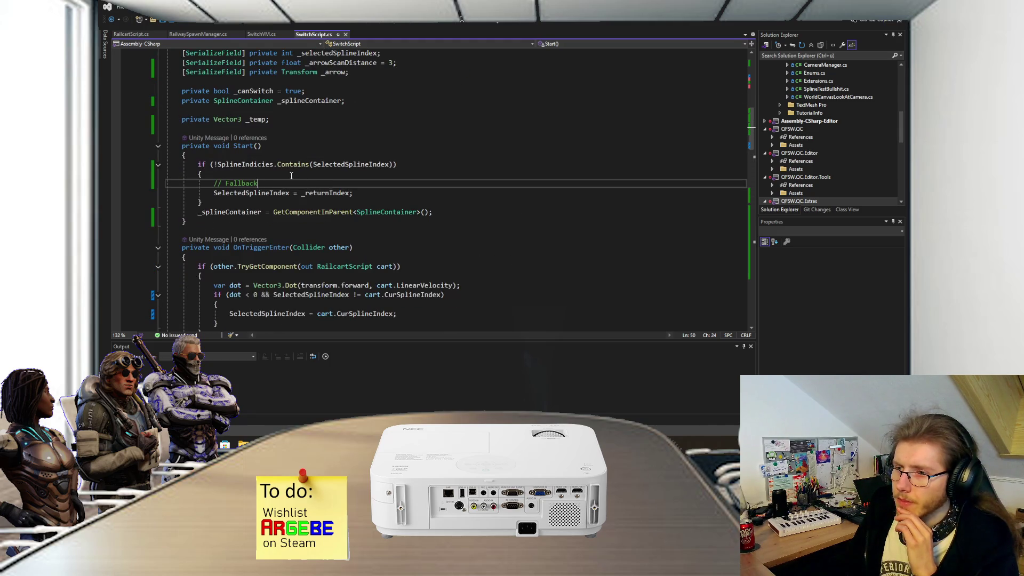
scroll(291, 175, up, 12)
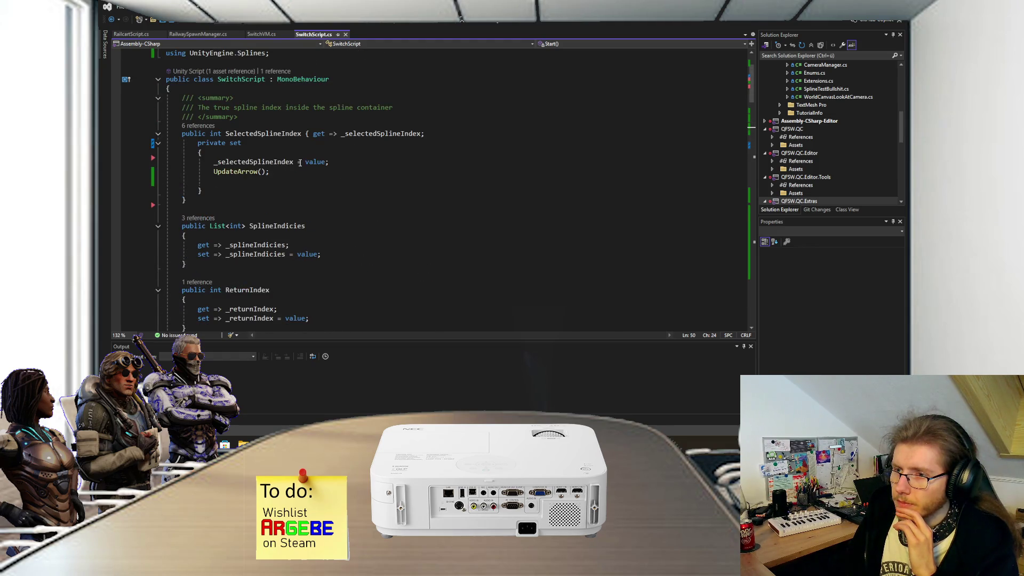
click(283, 172)
key(Delete)
key(ctrl+s)
scroll(281, 181, down, 12)
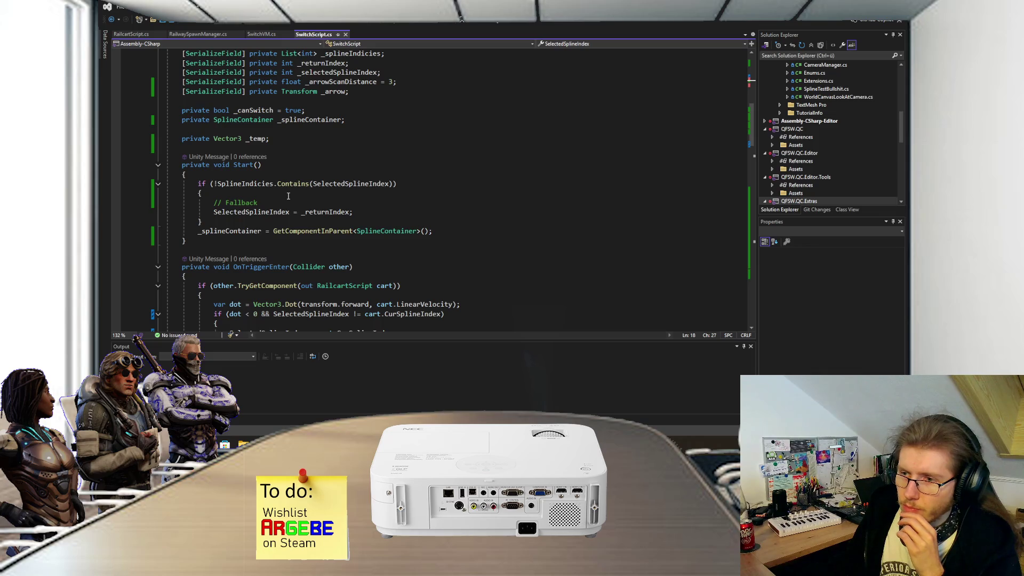
- Add 'UpdateArrow();' after the spline container lookup in Start() and return to Unity to recompile
key(Return)
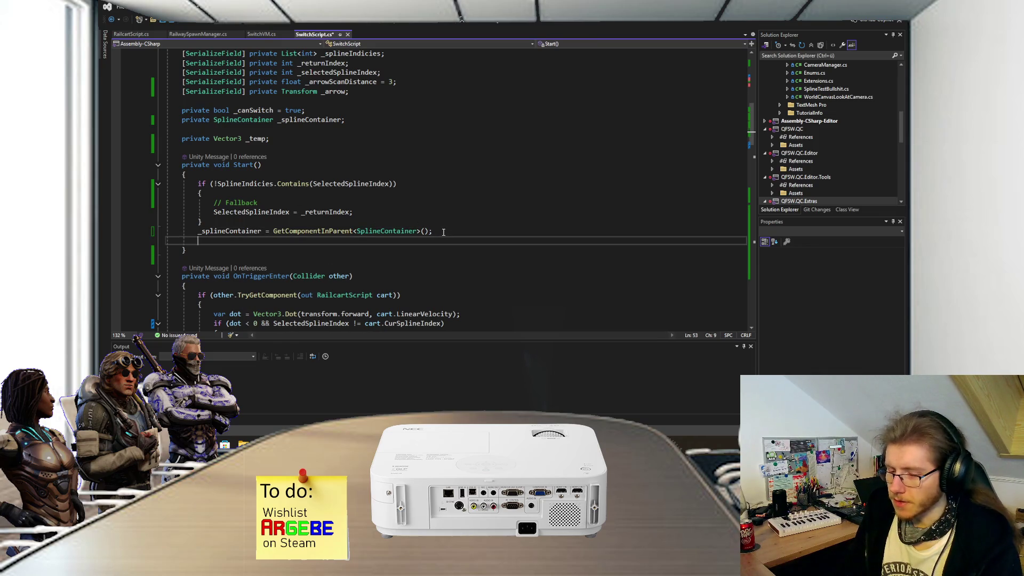
text(Update)
key(Tab)
text(();)
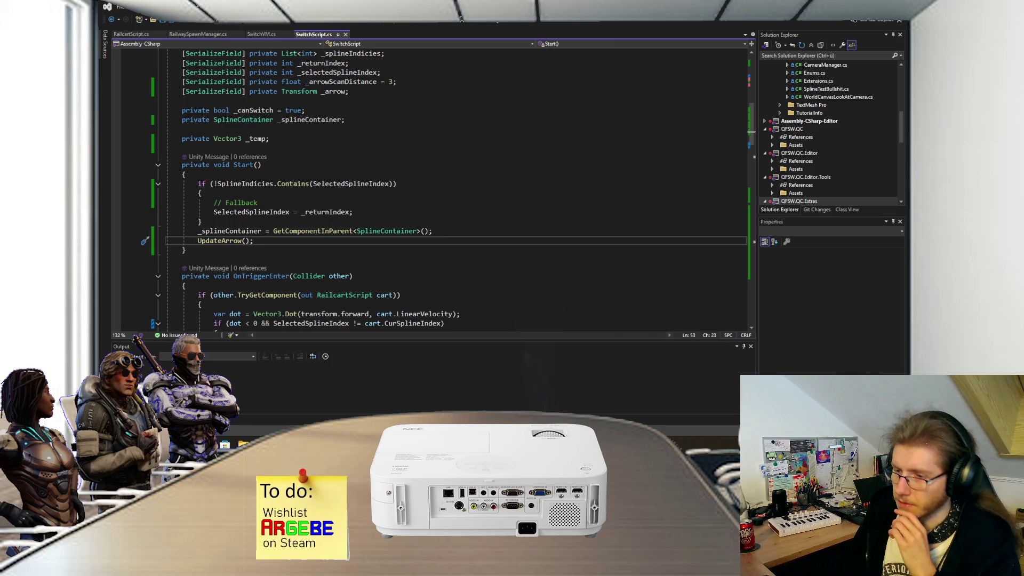
click(389, 393)
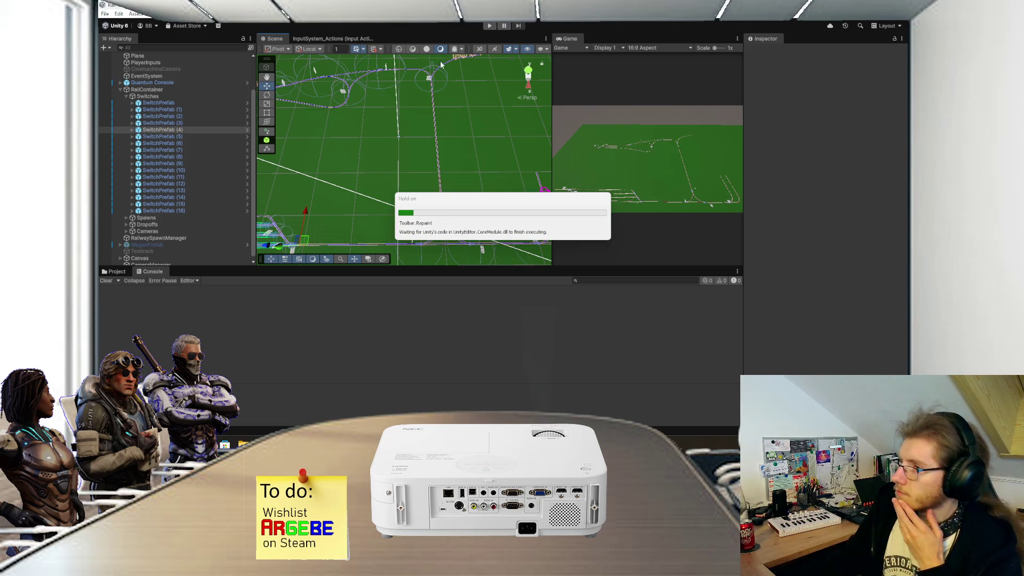
click(491, 25)
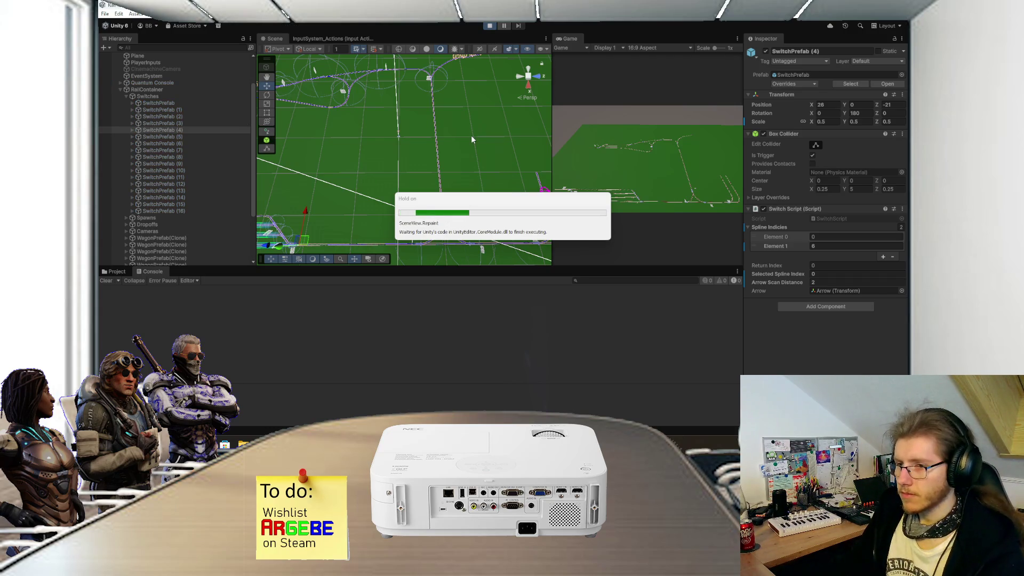
key(f)
mouse_move(400, 184)
mouse_down()
mouse_move(364, 197)
mouse_move(432, 162)
mouse_move(449, 187)
mouse_move(495, 169)
mouse_up()
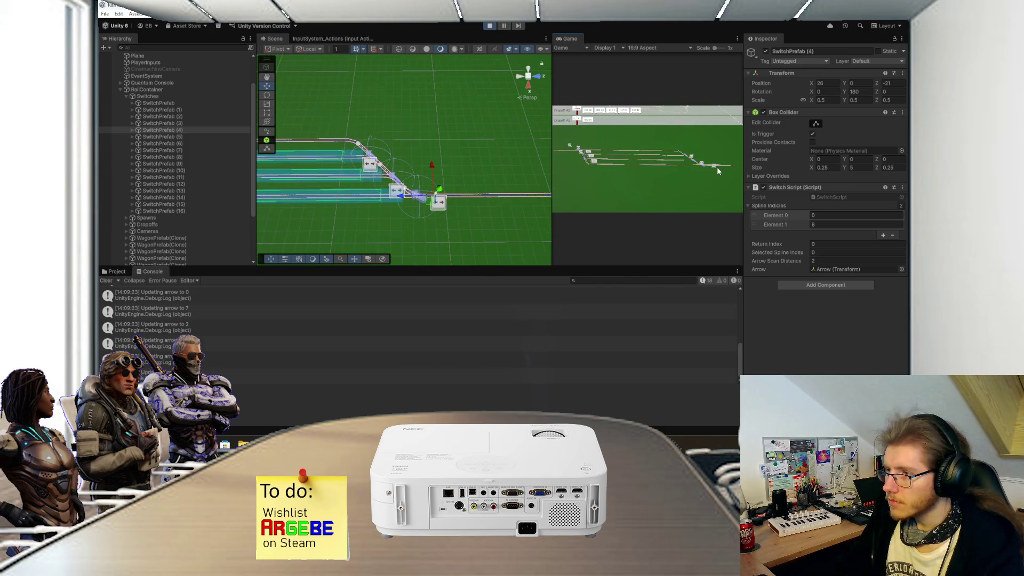
click(714, 167)
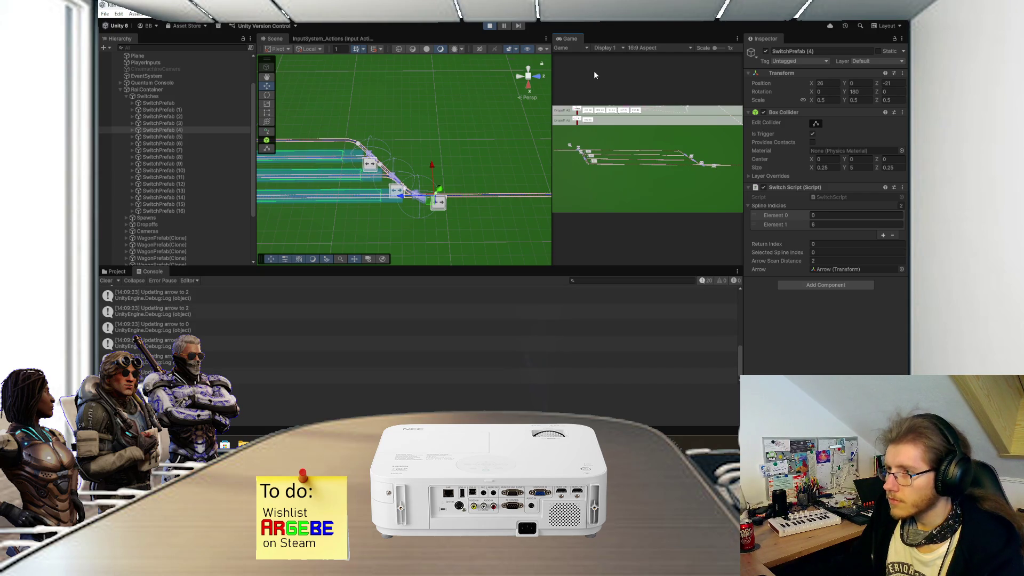
double_click(574, 39)
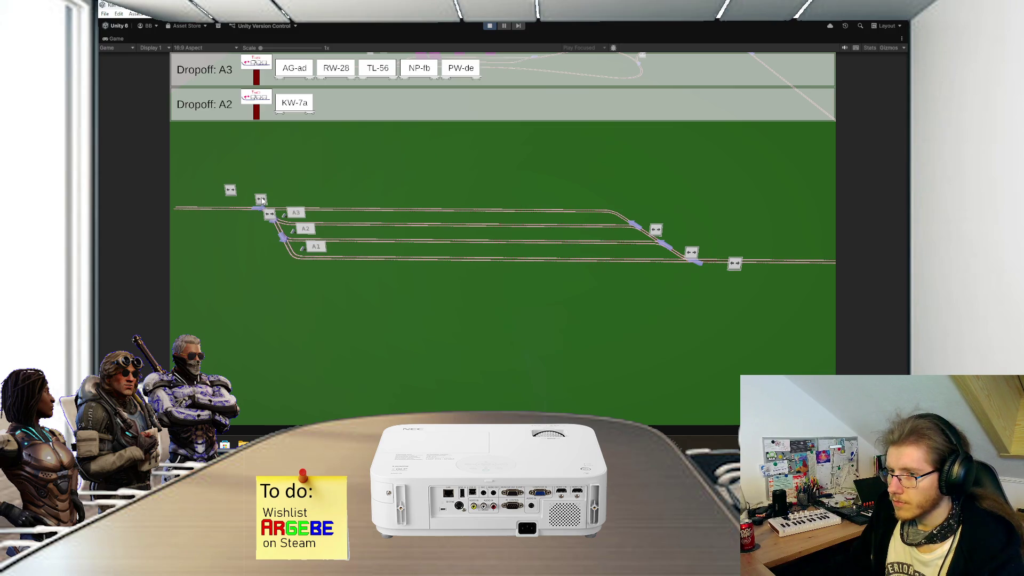
click(489, 27)
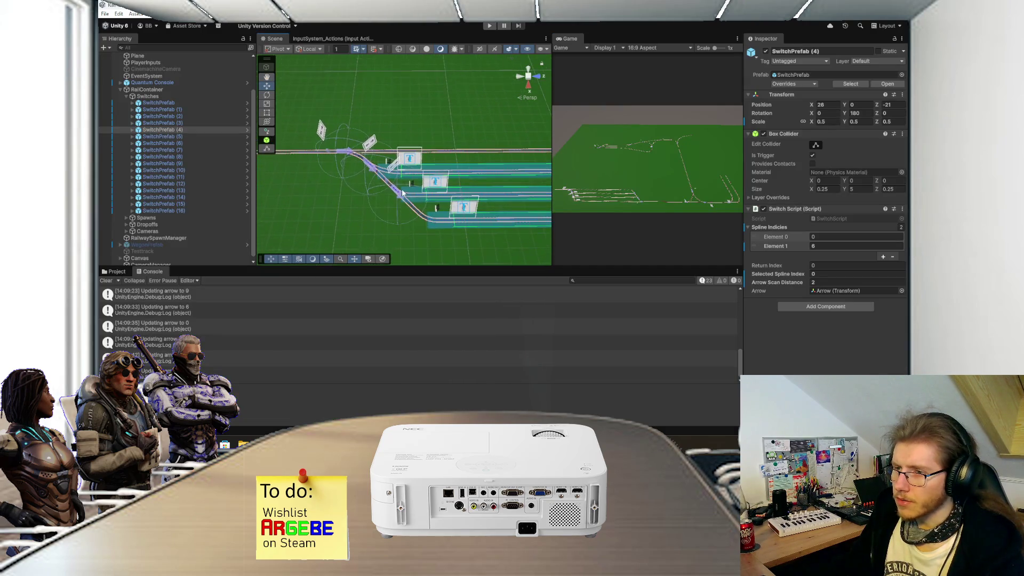
- Nudge SwitchPrefab (8)'s Arrow slightly along the rail along Z, then open SwitchPrefab in Prefab Mode
click(366, 170)
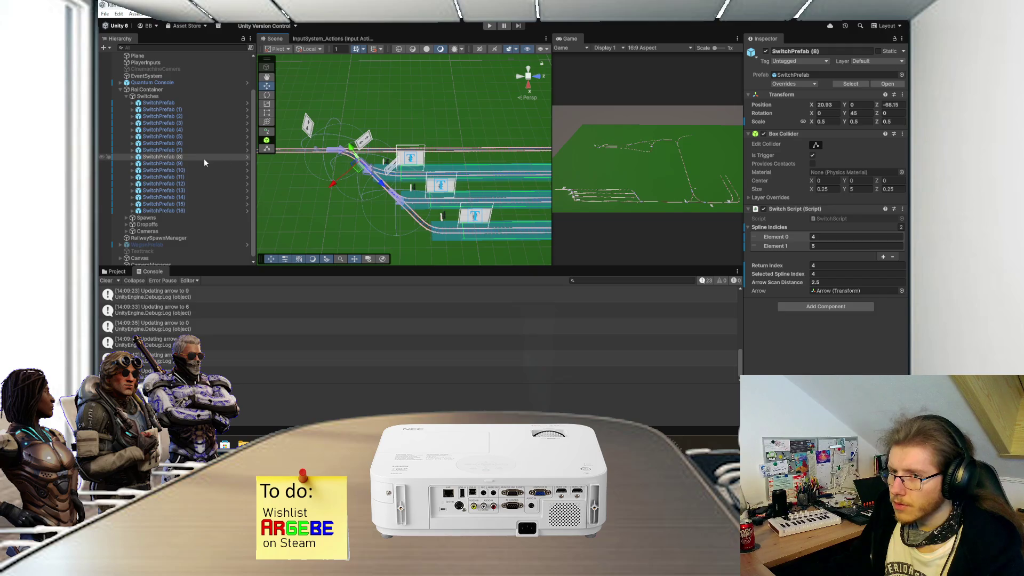
click(183, 155)
click(133, 157)
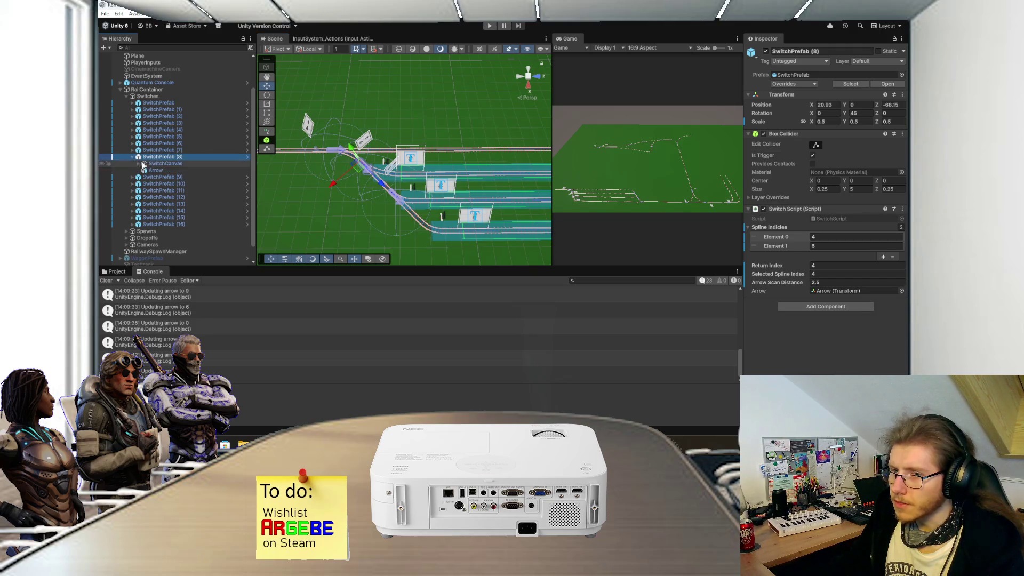
click(155, 170)
drag(387, 191, 388, 192)
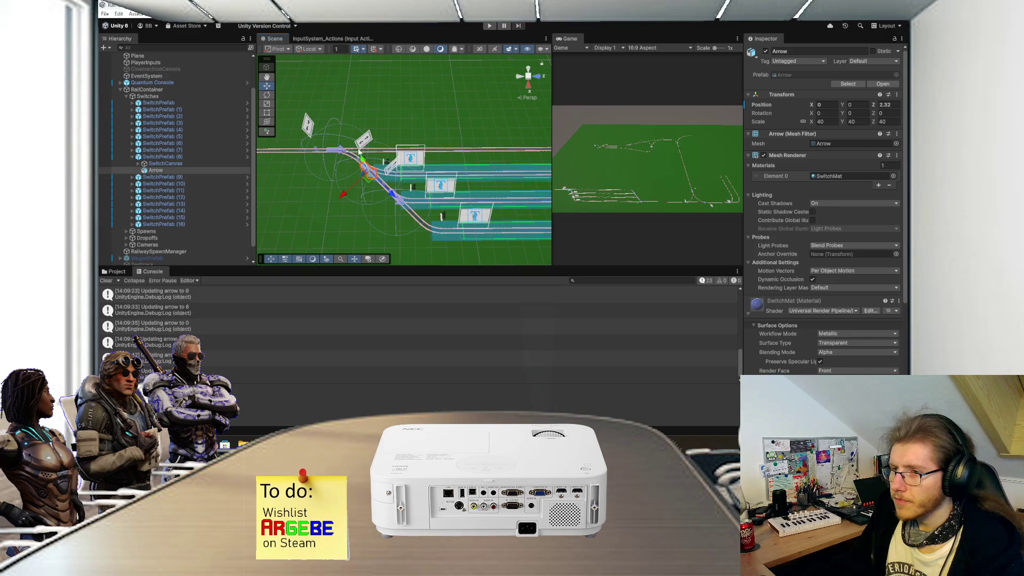
click(160, 157)
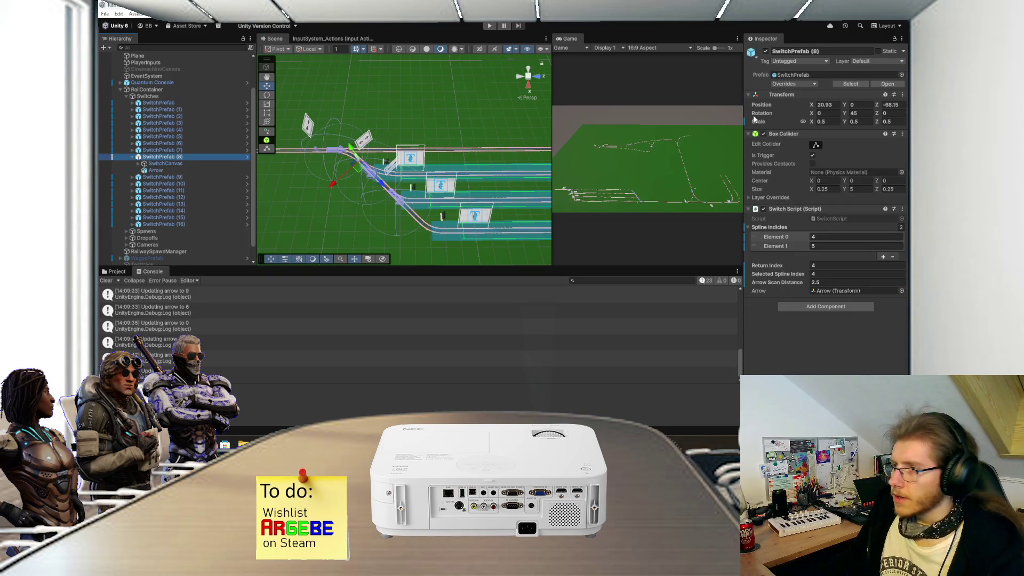
click(878, 86)
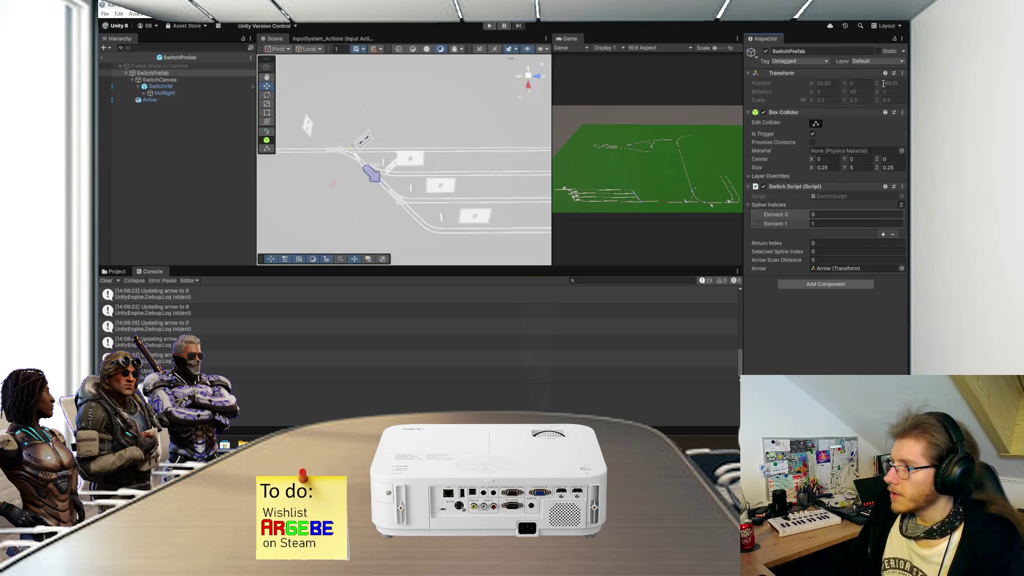
- Set the prefab's SwitchCanvas position to X 0 and Y 3, then save the prefab
click(182, 79)
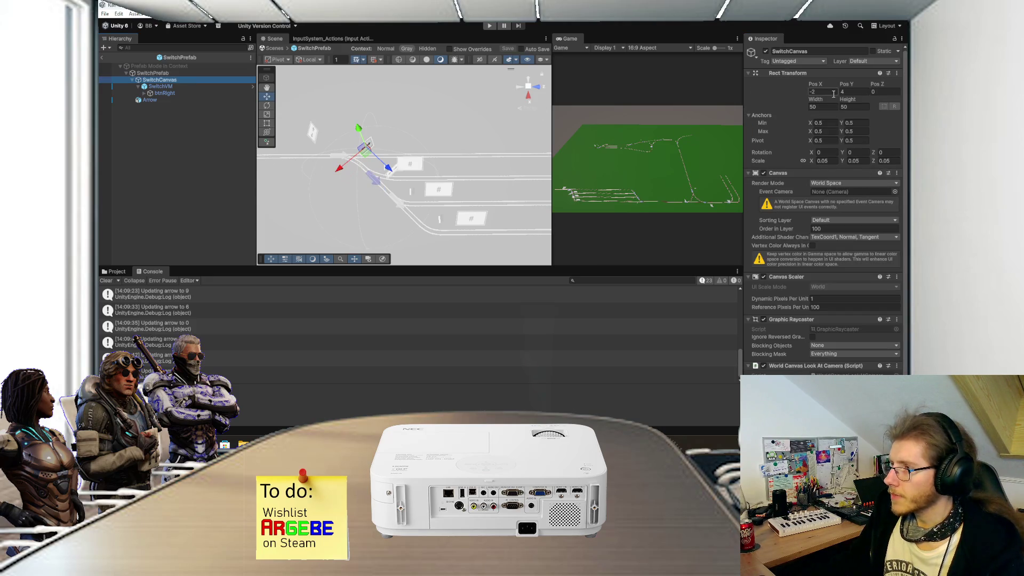
click(822, 91)
text(0)
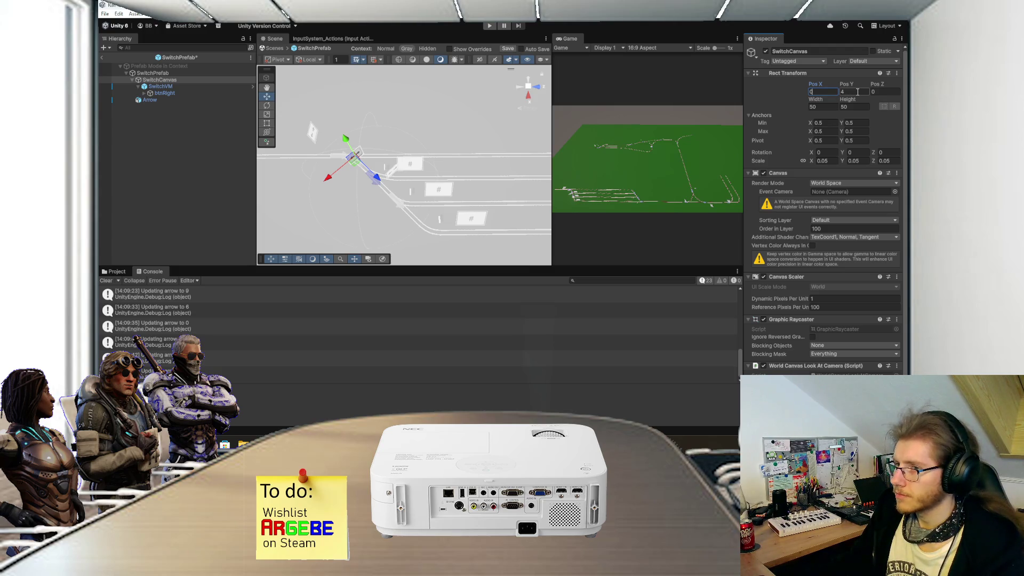
click(857, 92)
text(1)
text(2)
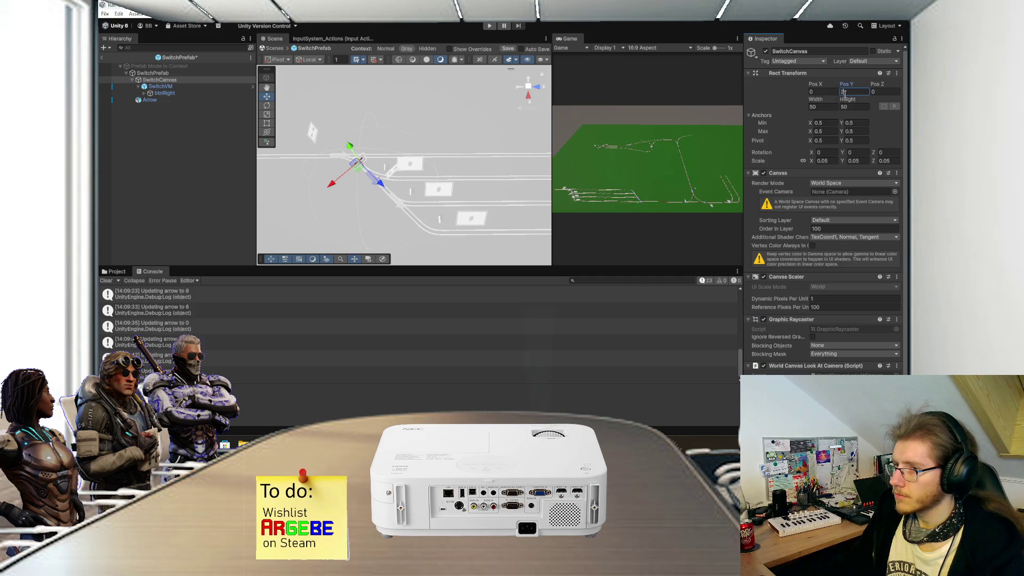
text(3)
key(ctrl+s)
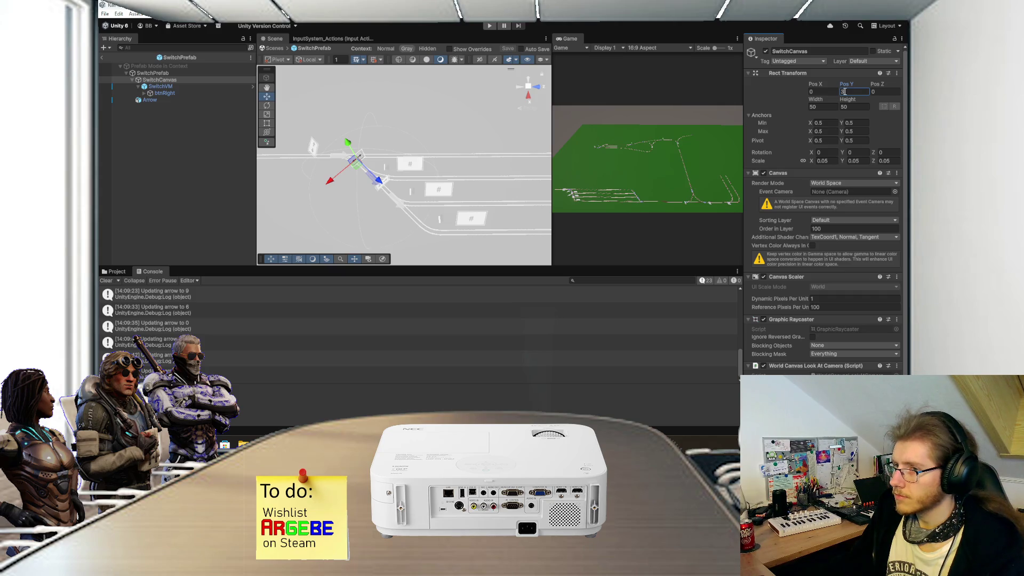
- Run the game with the Game view maximized to check the switch labels, then stop it
click(489, 26)
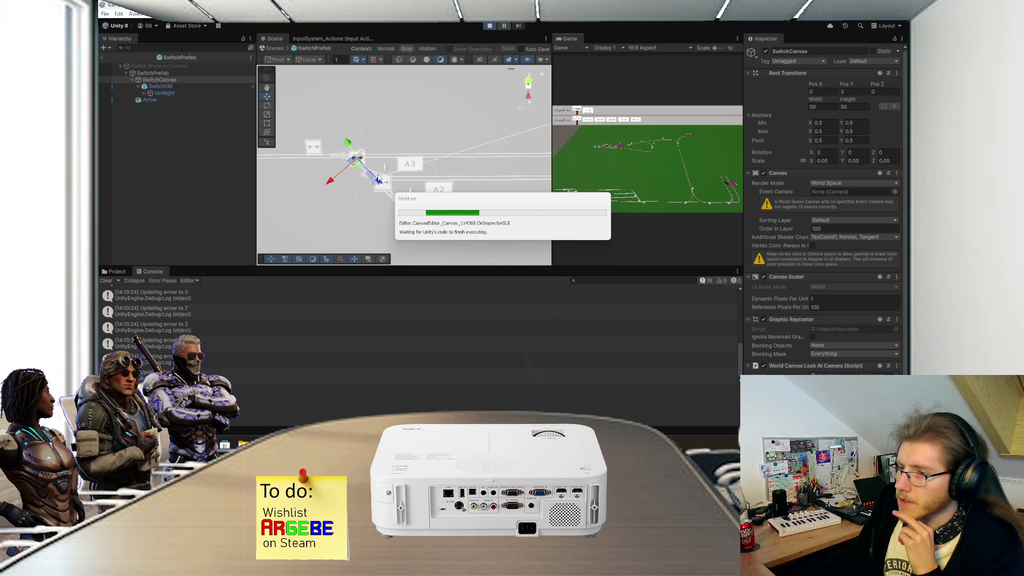
double_click(569, 39)
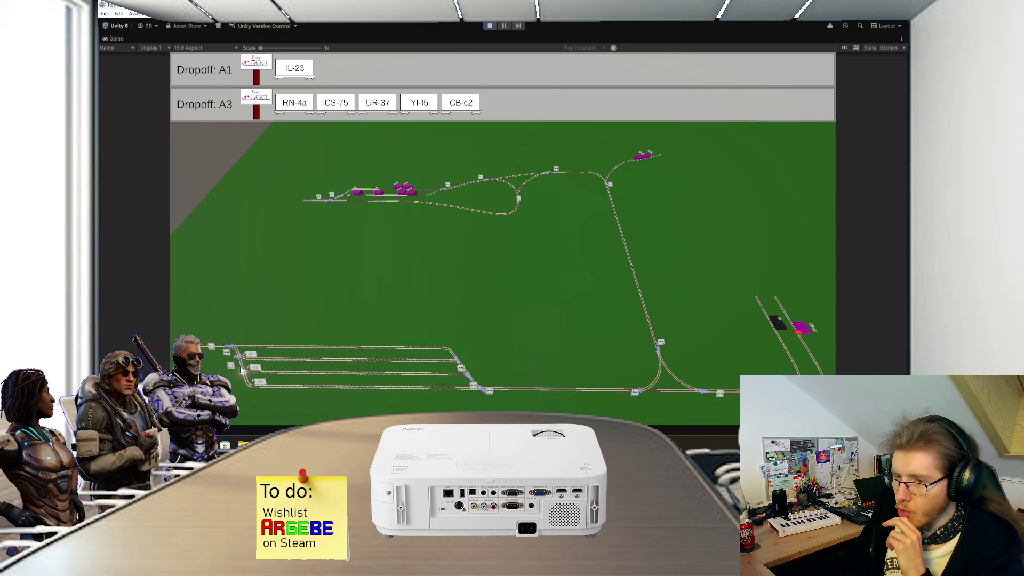
scroll(277, 320, up, 5)
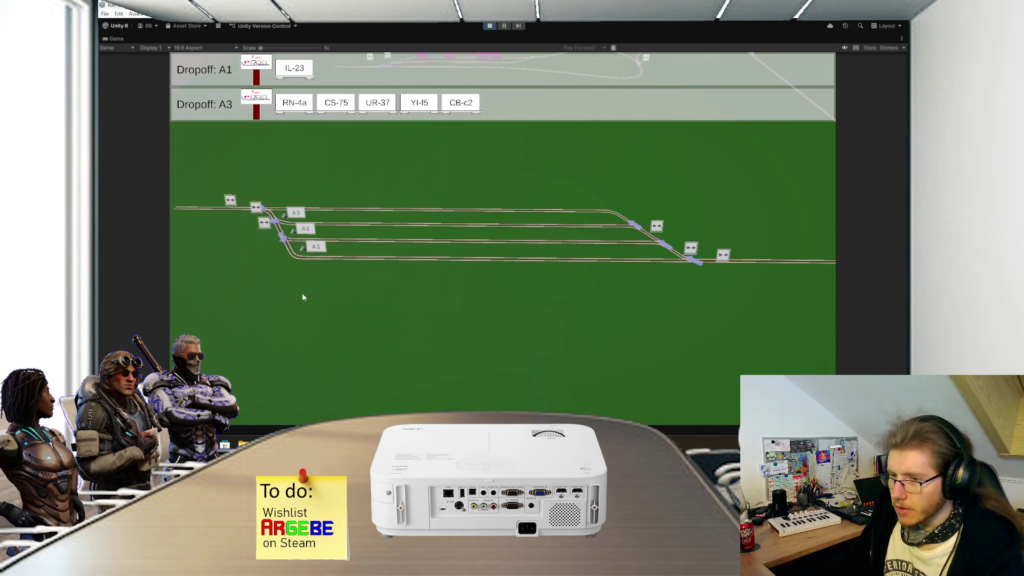
scroll(311, 272, down, 5)
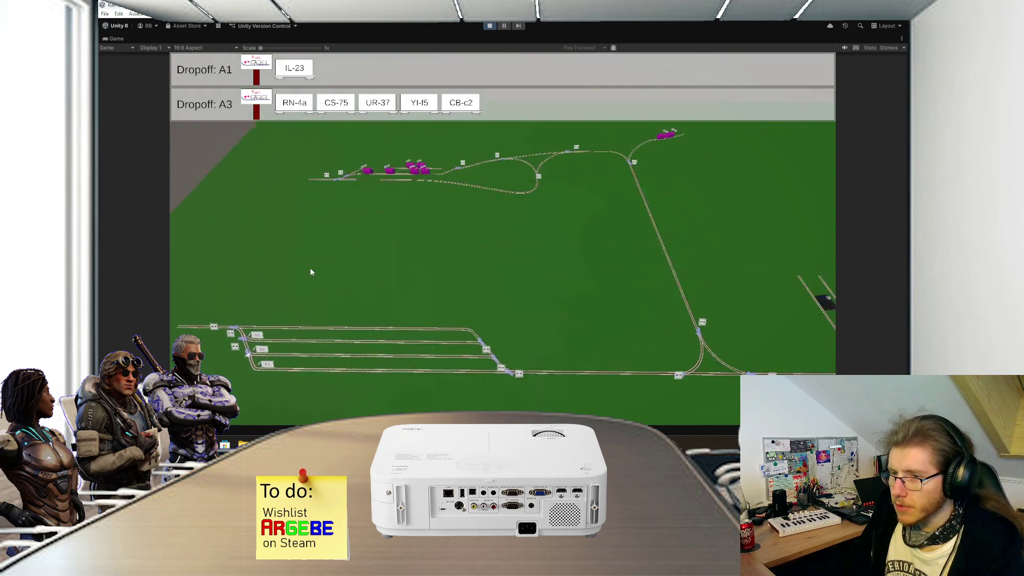
double_click(110, 39)
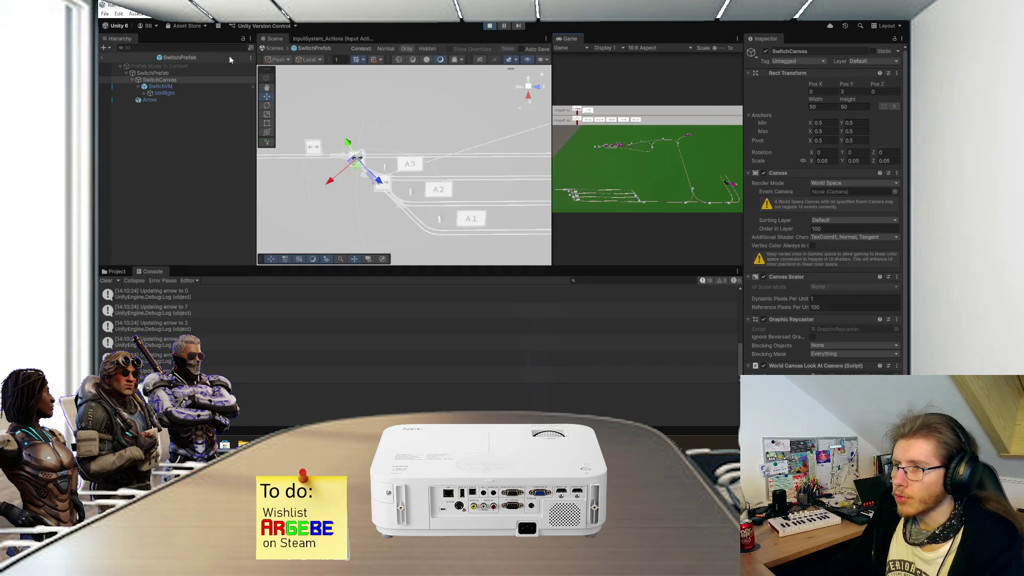
click(489, 26)
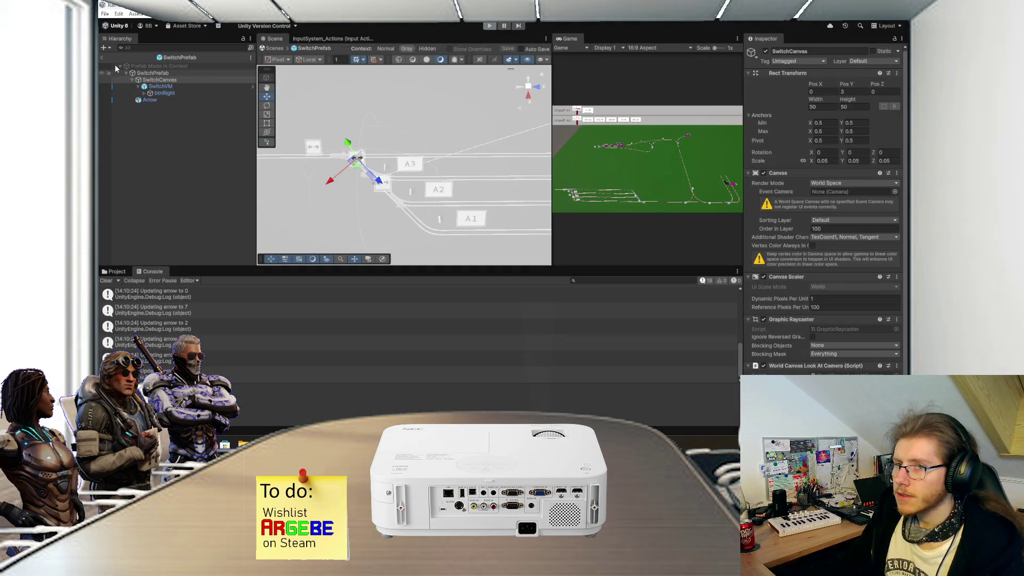
- Return to the scene, lower SwitchMat's Smoothness from 1 to 0, and start the game
click(102, 58)
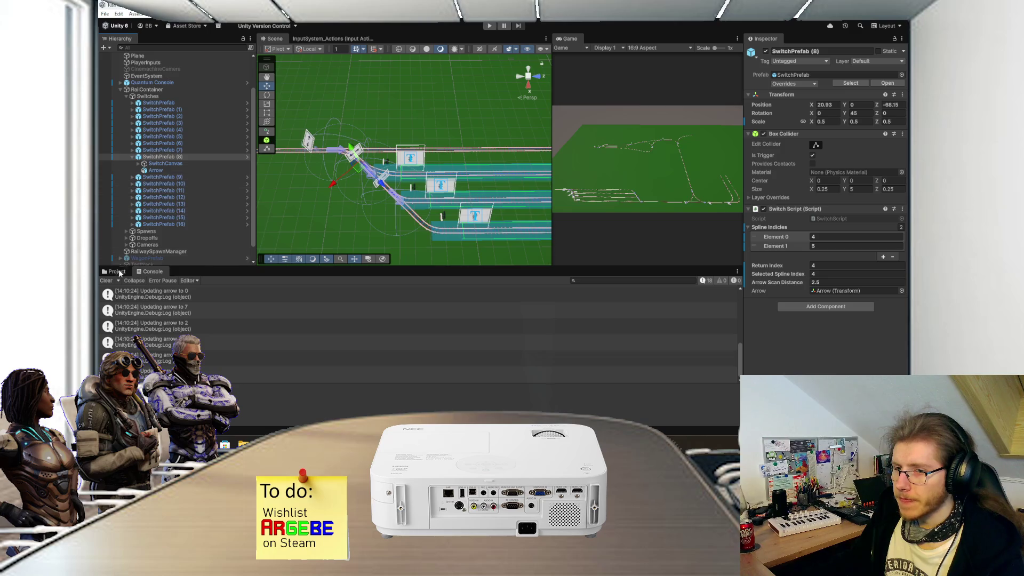
click(122, 272)
click(334, 312)
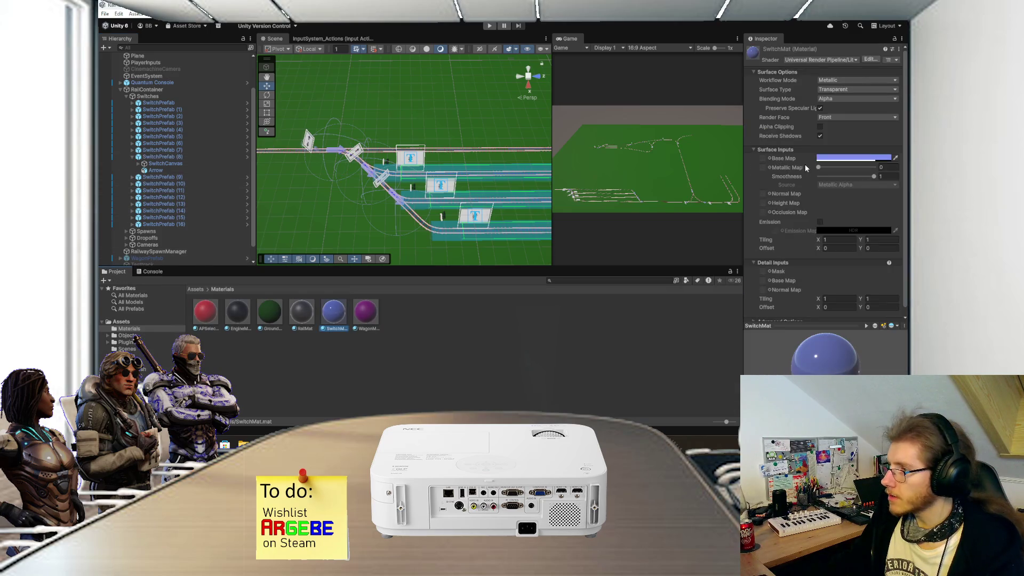
mouse_move(866, 177)
mouse_down()
mouse_move(788, 177)
mouse_move(868, 170)
mouse_move(785, 168)
mouse_up()
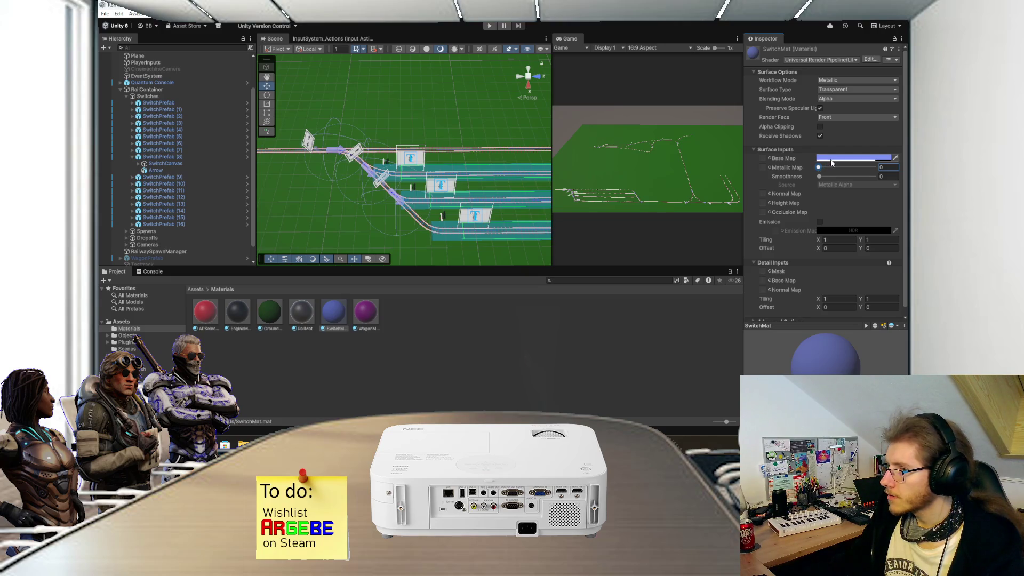
click(490, 25)
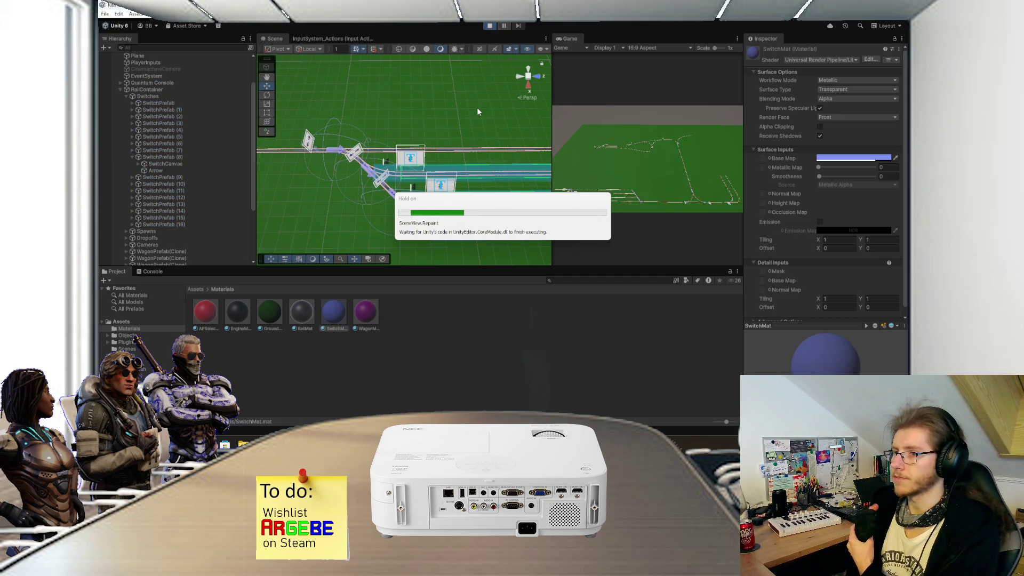
- Zoom over the yard switches in the maximized Game view, stop the game, and select SwitchPrefab (8)
double_click(566, 38)
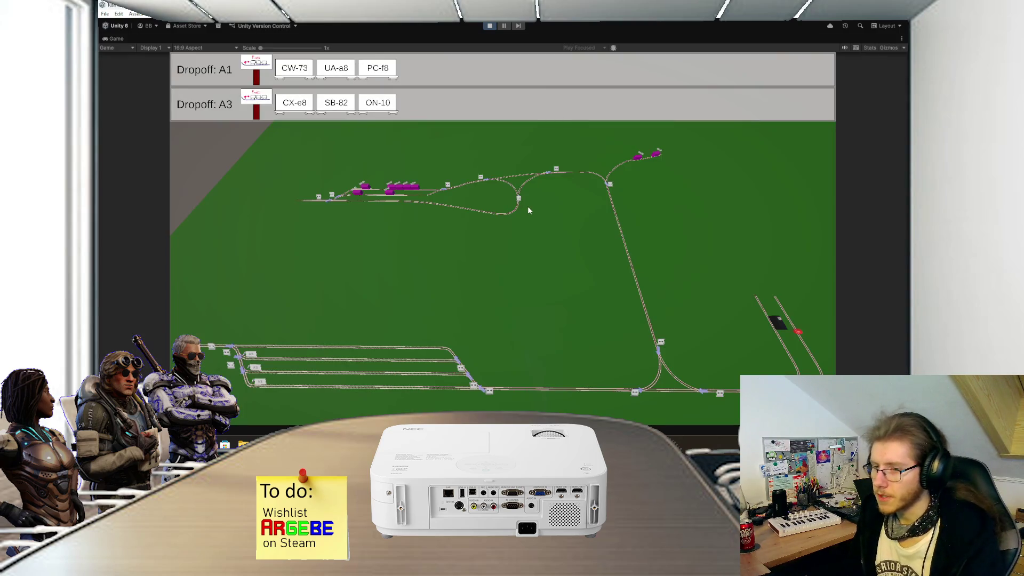
scroll(306, 336, up, 3)
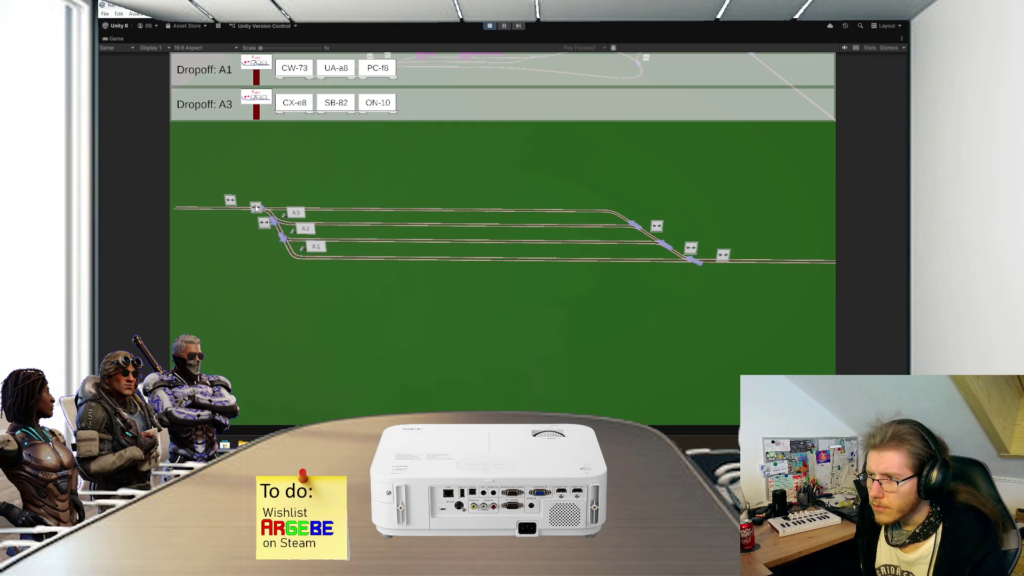
click(489, 27)
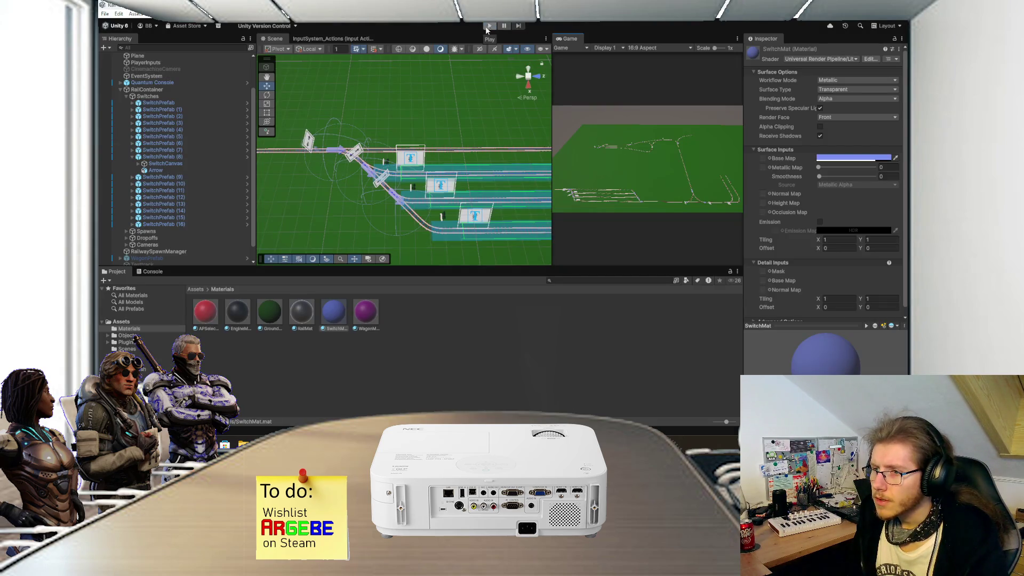
click(355, 173)
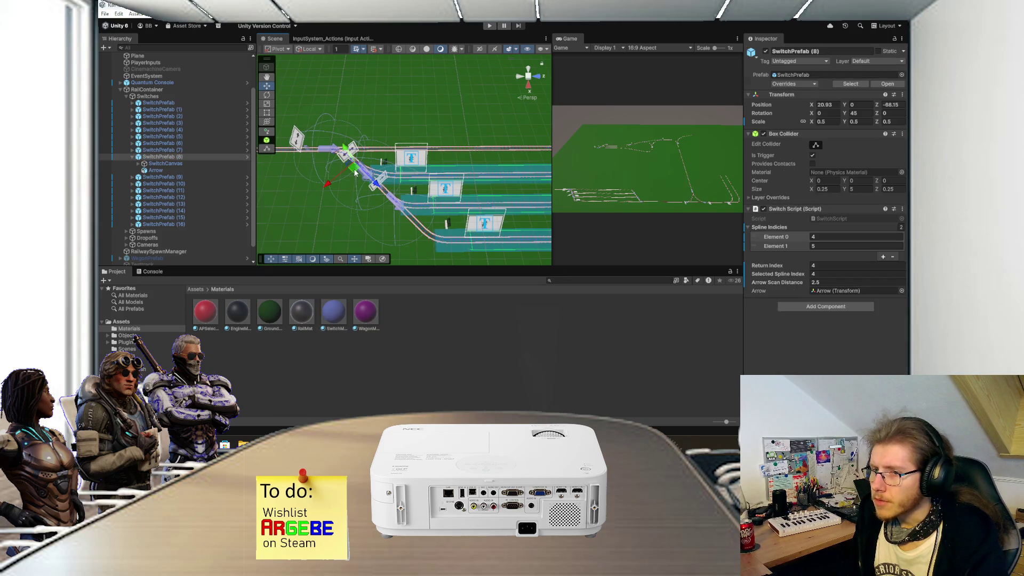
- Pan the Scene view toward the junction, then run and stop the game for a quick test
drag(460, 182, 421, 223)
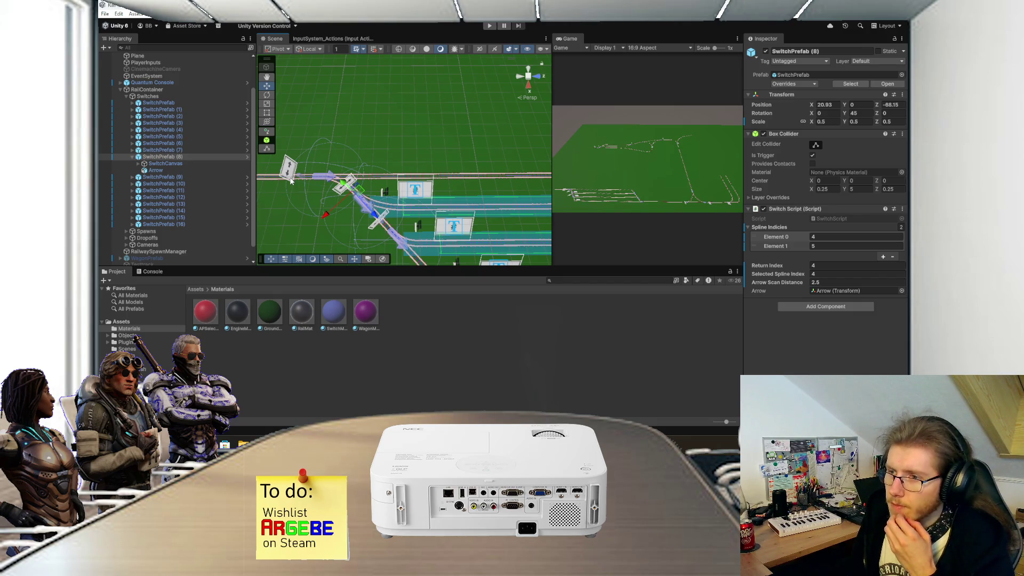
scroll(388, 185, down, 1)
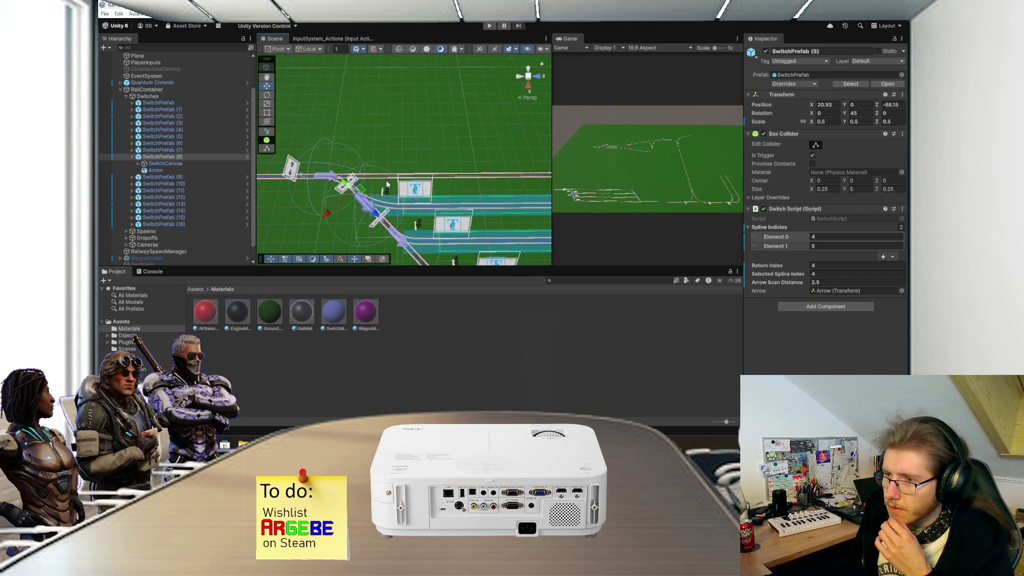
scroll(387, 187, down, 2)
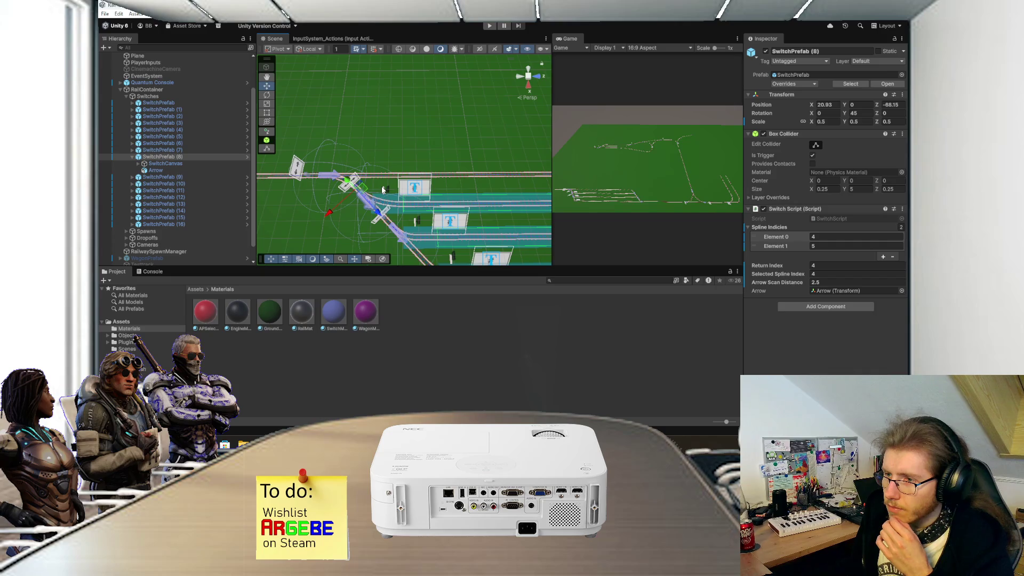
scroll(383, 190, up, 1)
scroll(378, 163, up, 1)
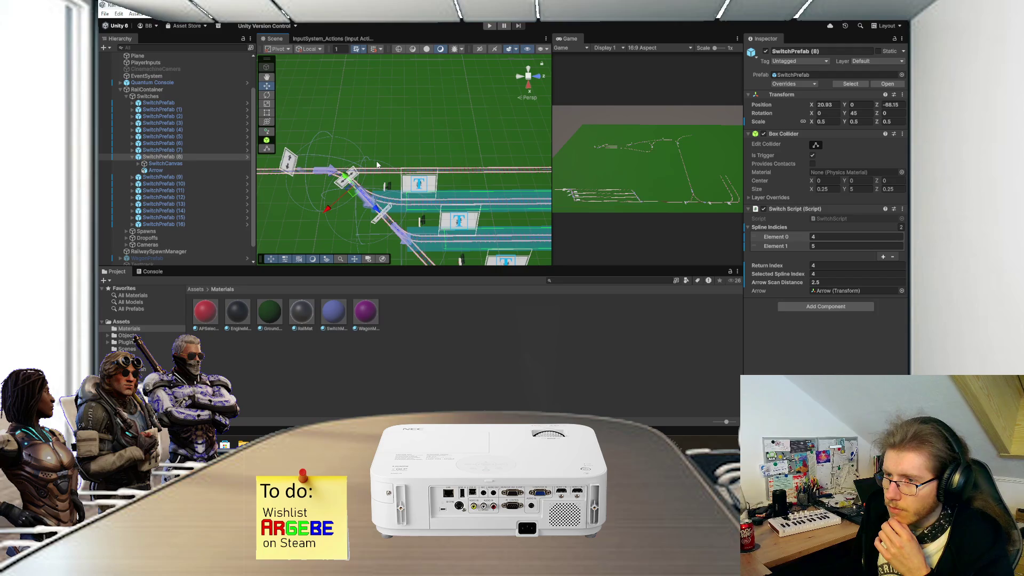
click(489, 25)
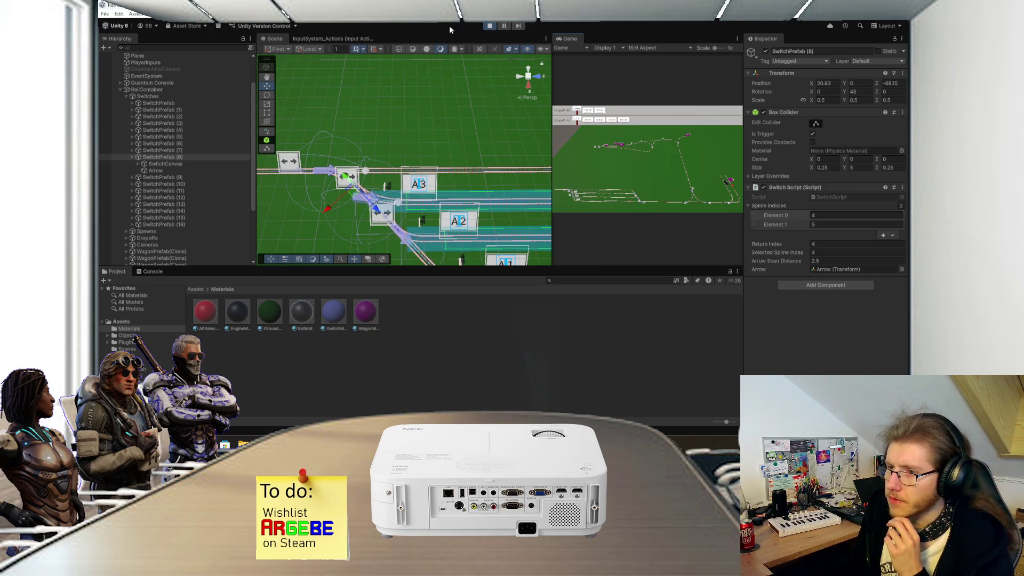
click(491, 26)
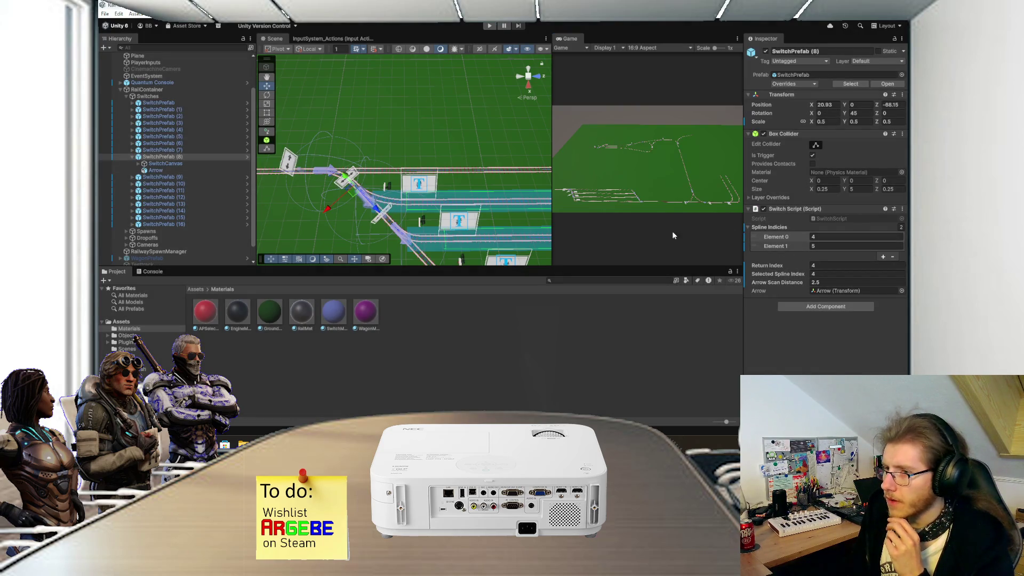
- Set SwitchPrefab (8)'s Selected Spline Index to 5 and start the game
click(817, 281)
click(817, 274)
text(5)
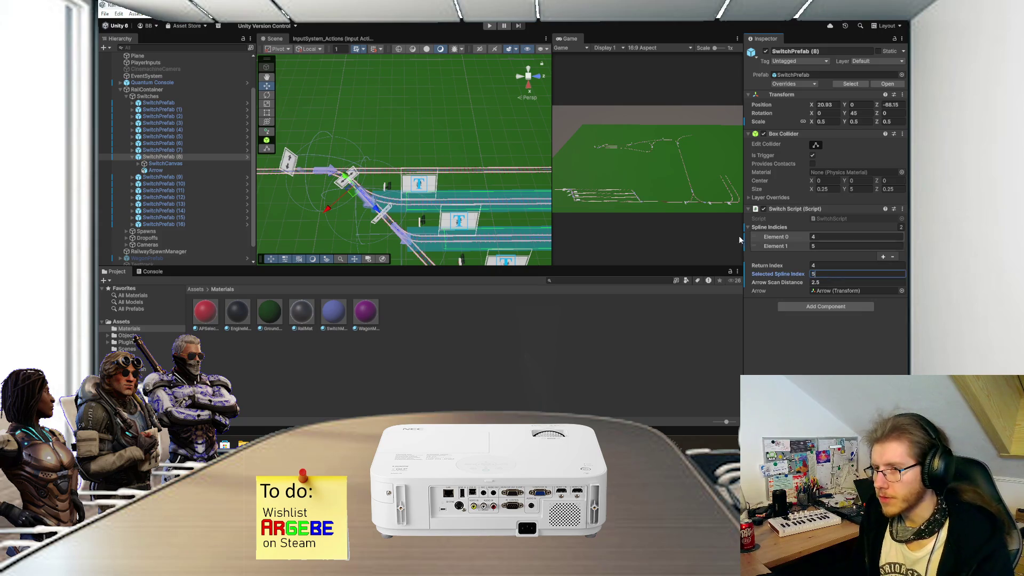
click(490, 26)
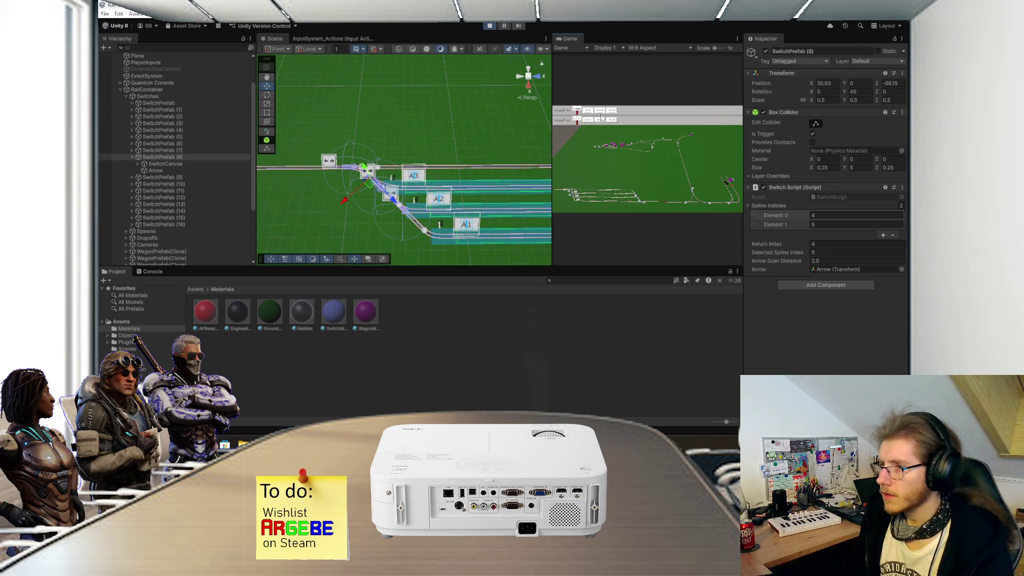
- In the maximized Game view, select the train with QI-f2, WJ-50 and HG-a0 and watch it reach A1
key(shift+space)
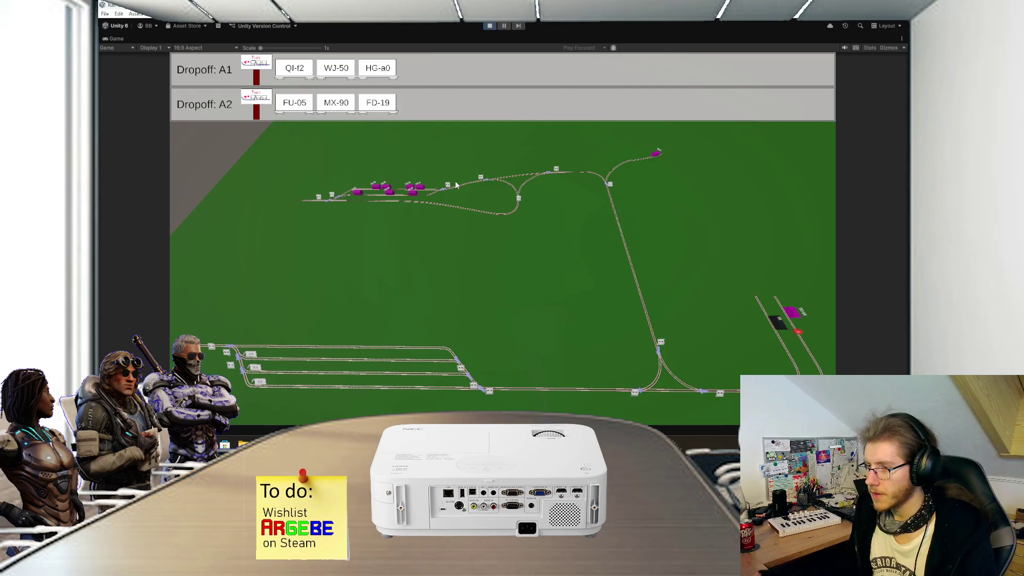
scroll(496, 263, up, 5)
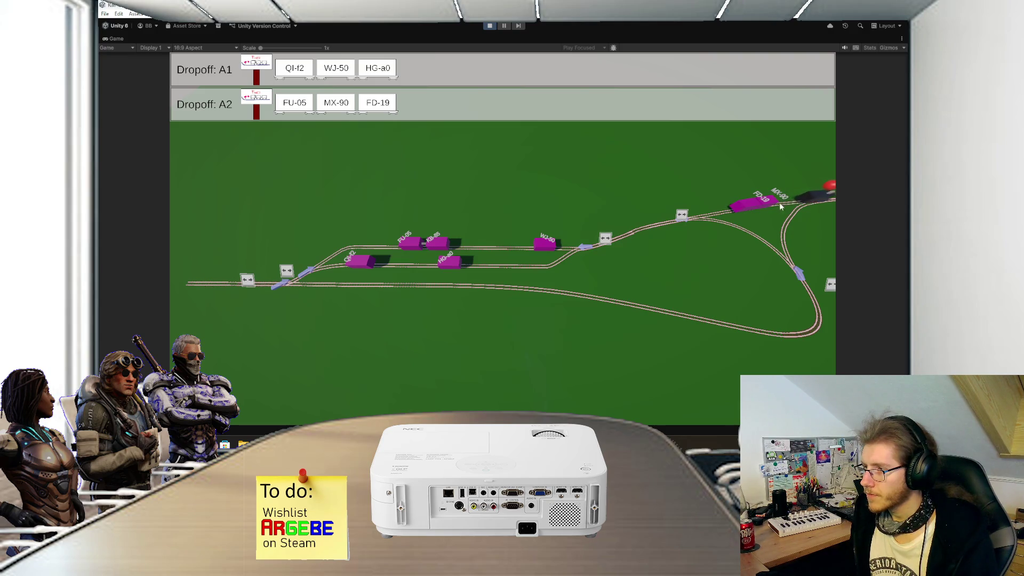
scroll(811, 210, down, 5)
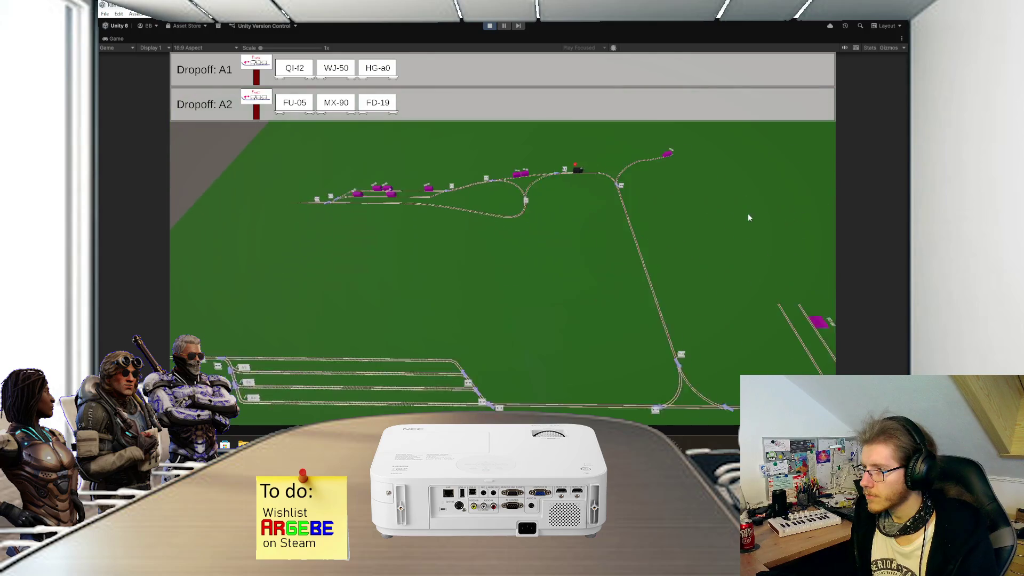
scroll(541, 185, up, 1)
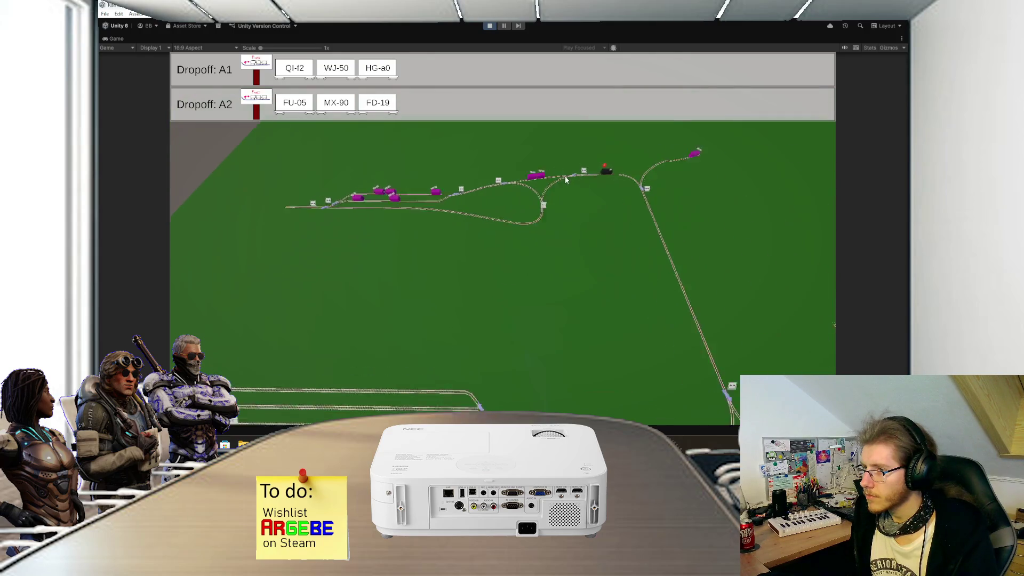
scroll(566, 180, up, 3)
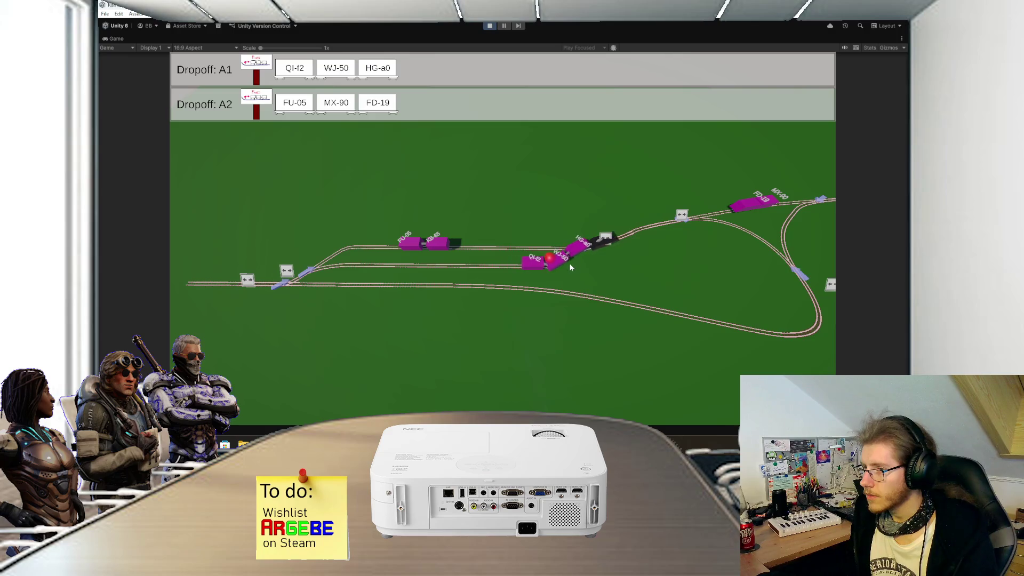
click(581, 243)
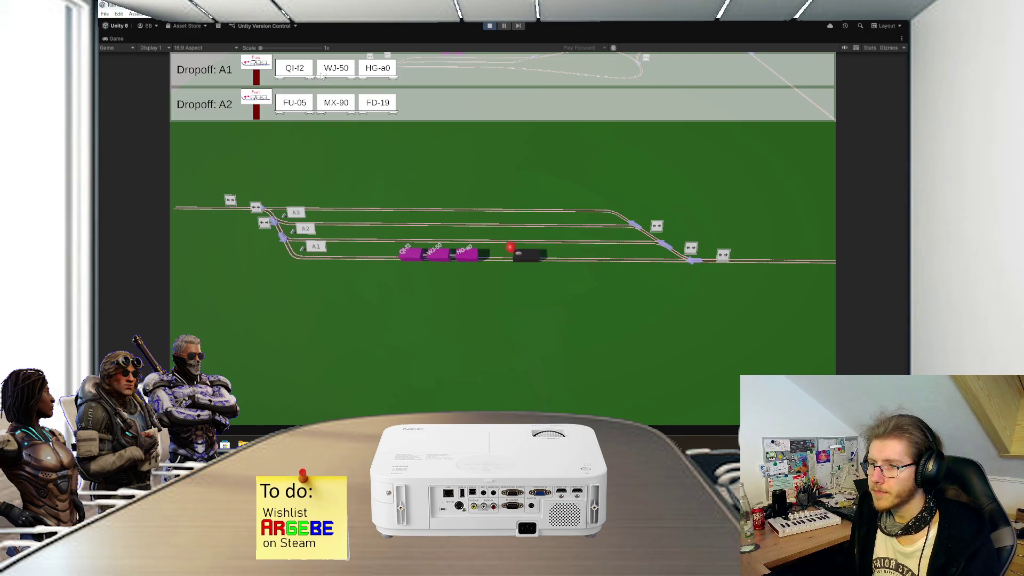
scroll(405, 195, down, 5)
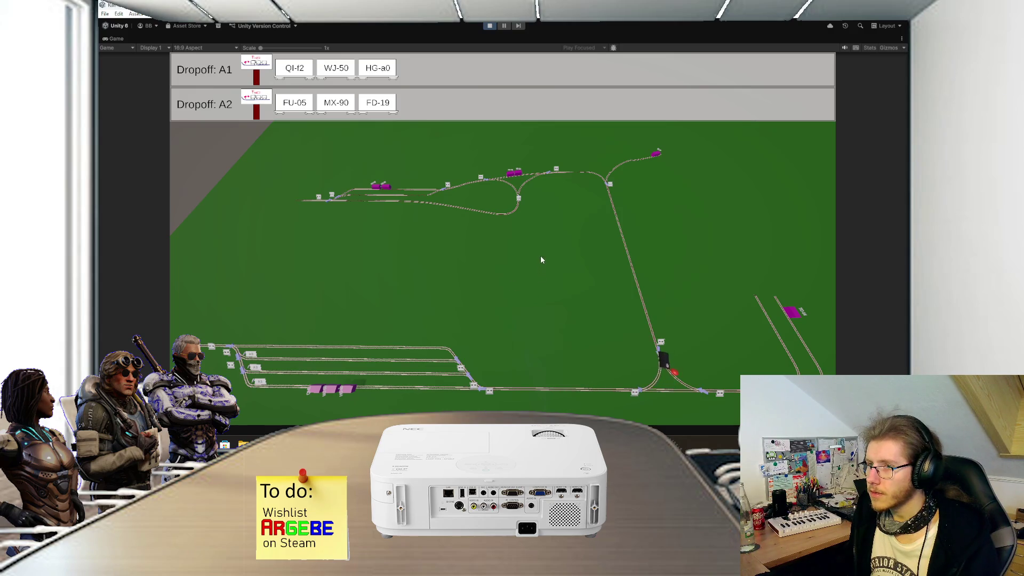
- Pan the game camera to follow the locomotive past the switches and flip a switch to the upper track
scroll(540, 255, up, 1)
scroll(541, 257, up, 3)
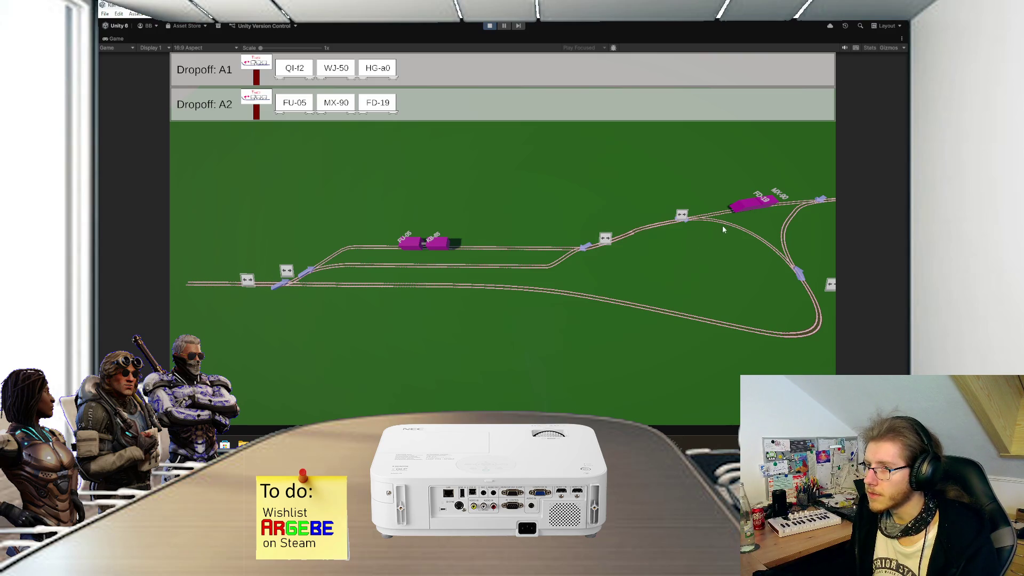
drag(767, 216, 478, 208)
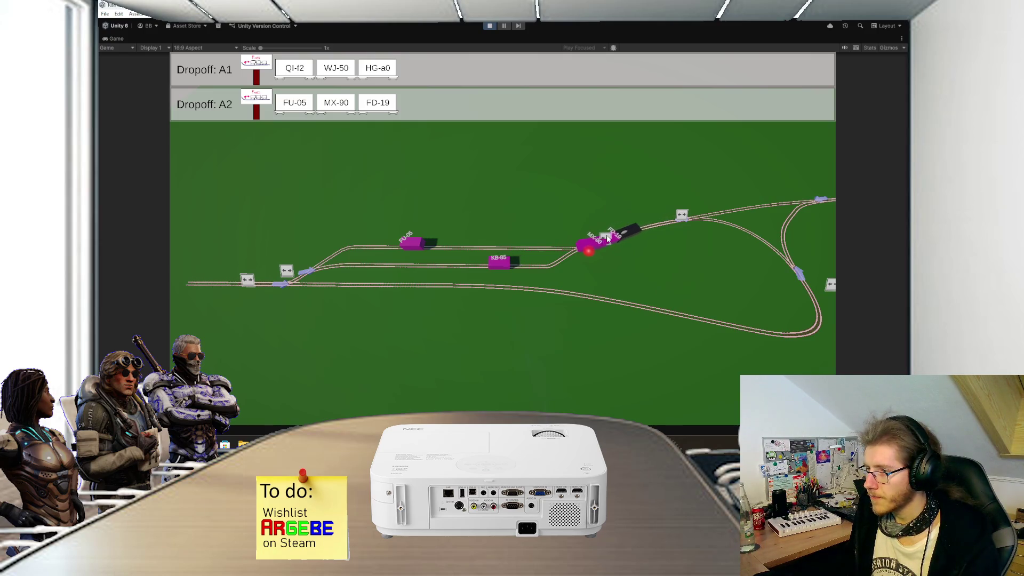
click(607, 238)
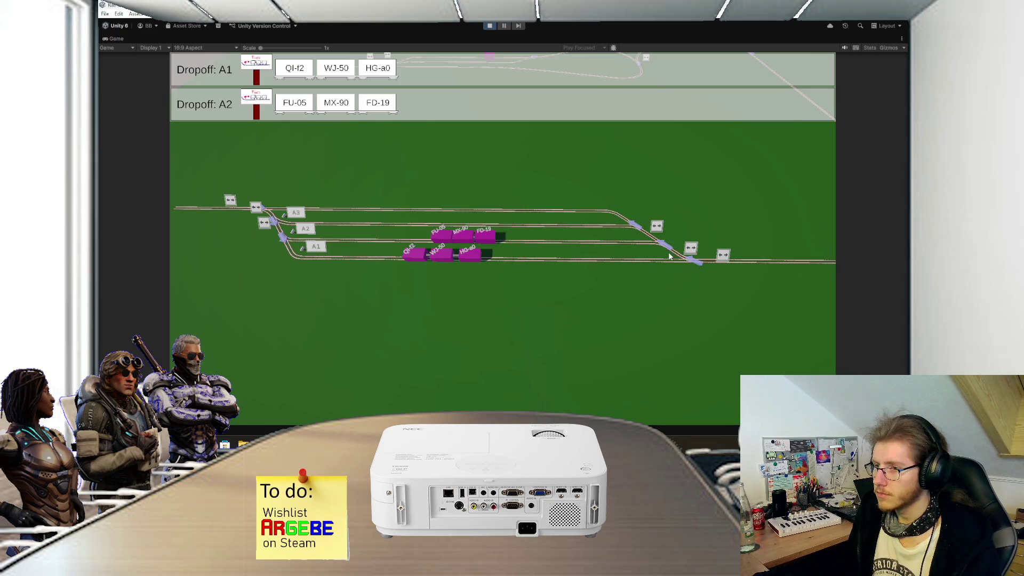
- Zoom the Game camera out to show both sidings, A1 and A2, filled with wagons
scroll(670, 257, down, 5)
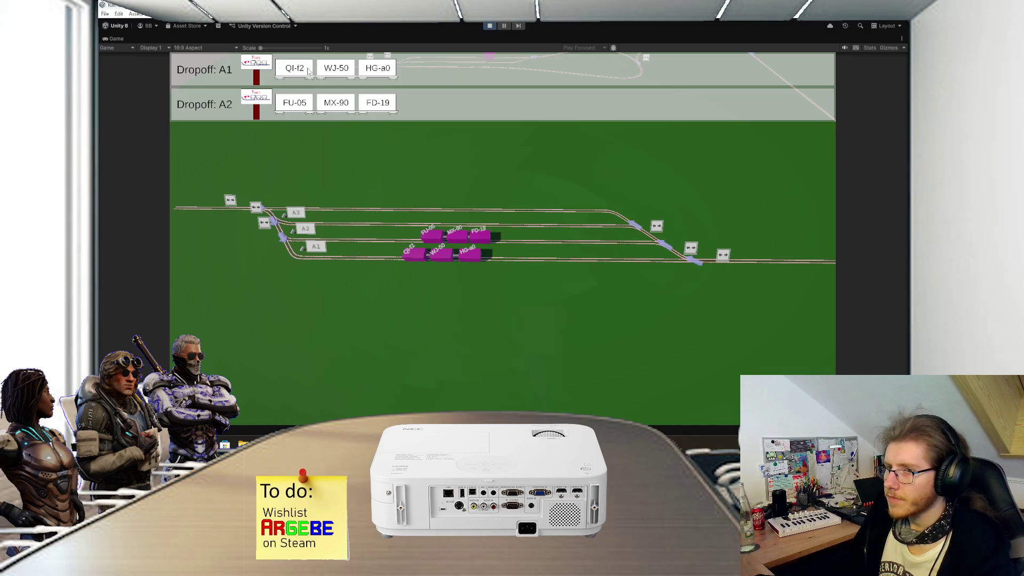
- Stop play mode, zoom the Scene view out, and search Windows for GitHub Desktop
click(488, 26)
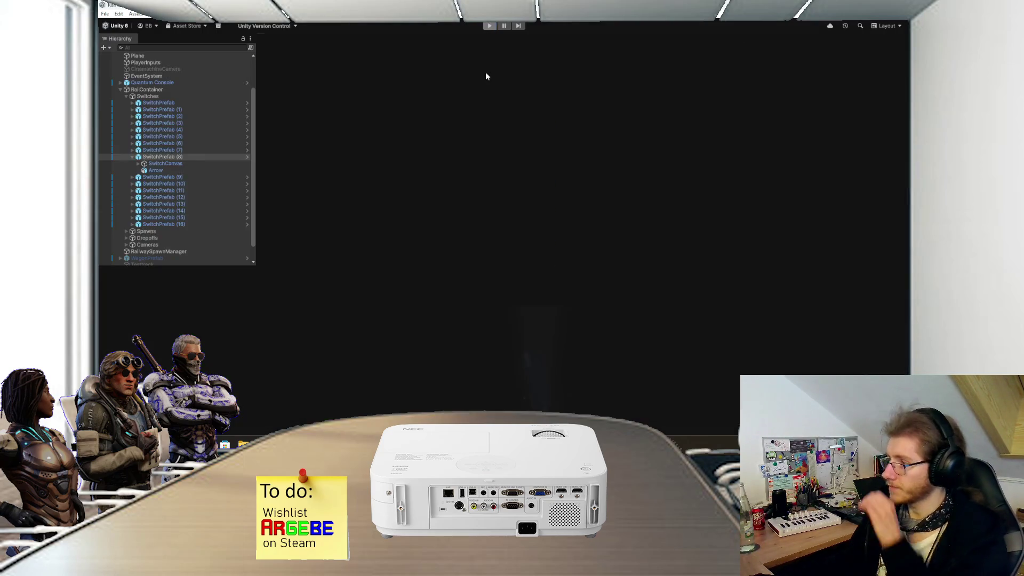
scroll(432, 154, down, 10)
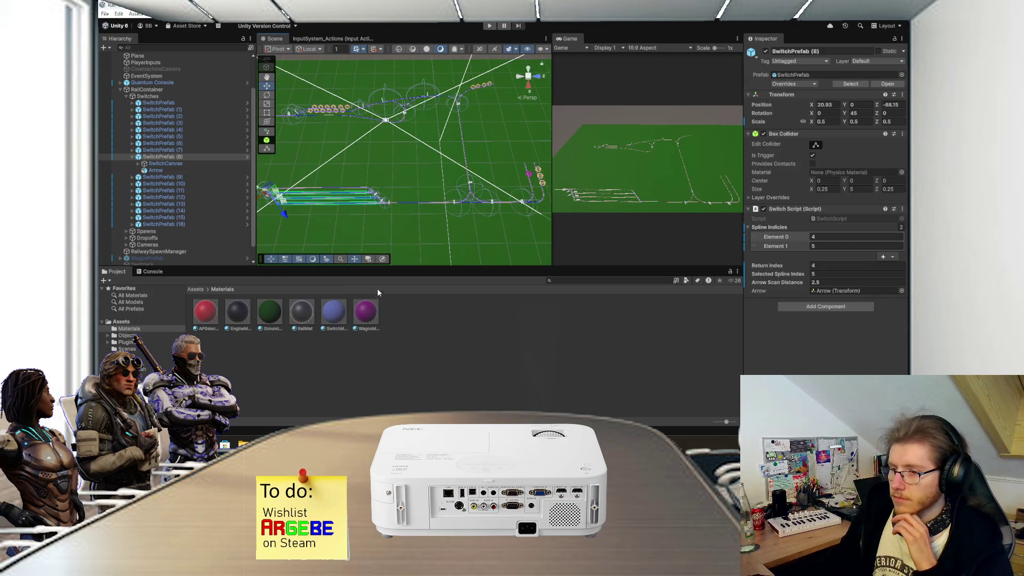
key(super)
text(p)
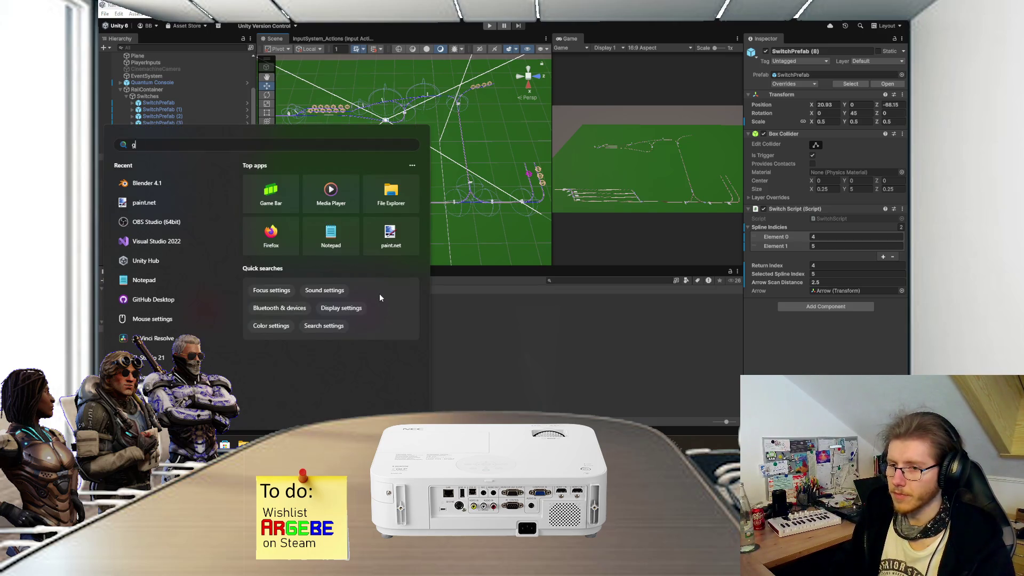
text(git)
- In GitHub Desktop, commit the 12 changed files to main with a switch summary and push to origin
key(Return)
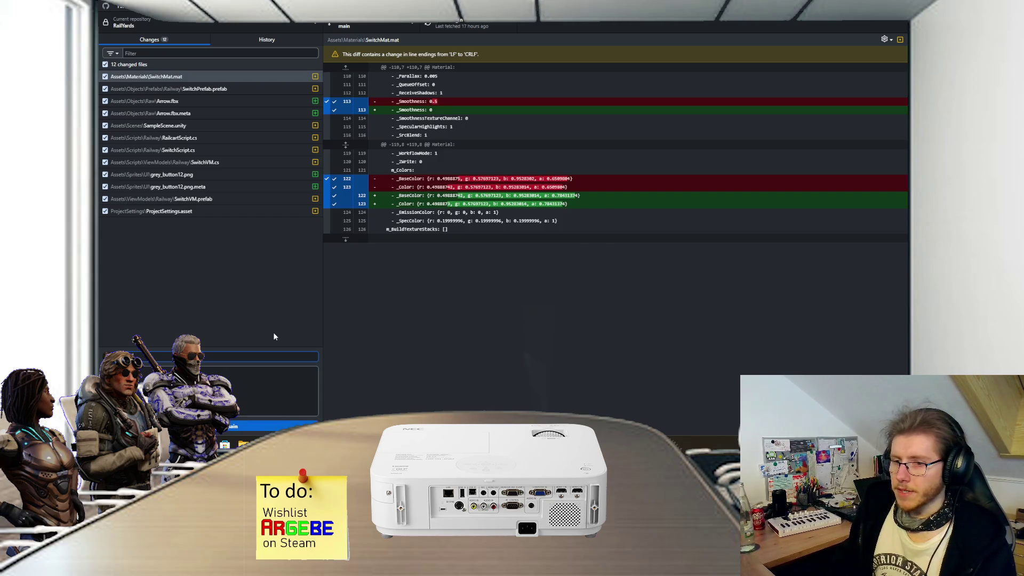
text(itch indication)
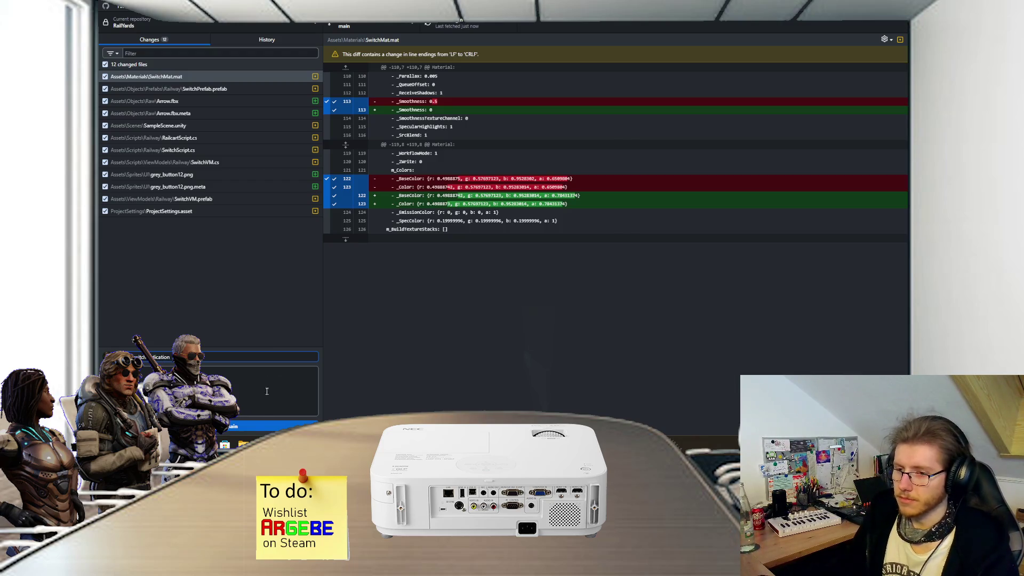
key(ctrl+Return)
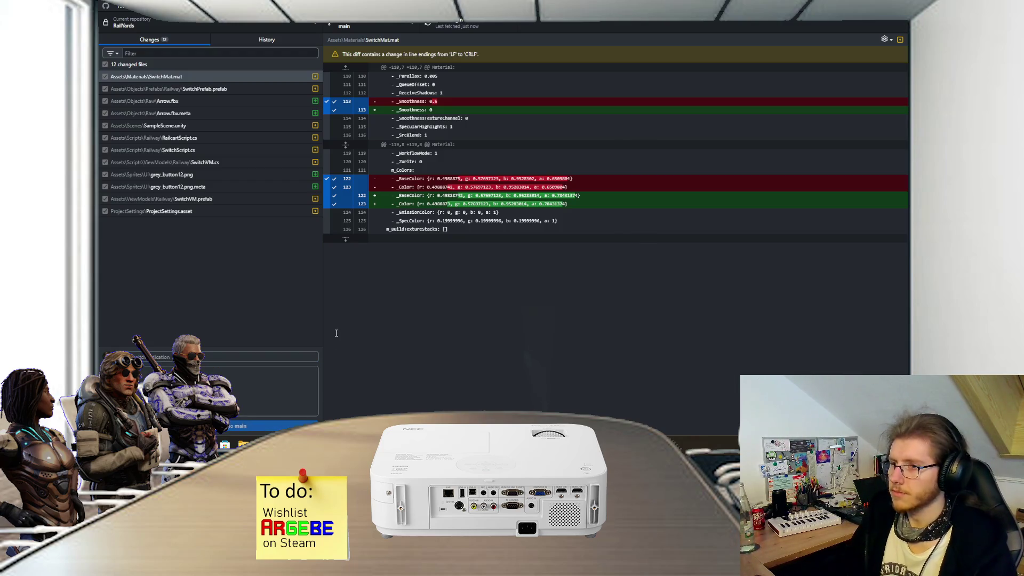
key(ctrl+p)
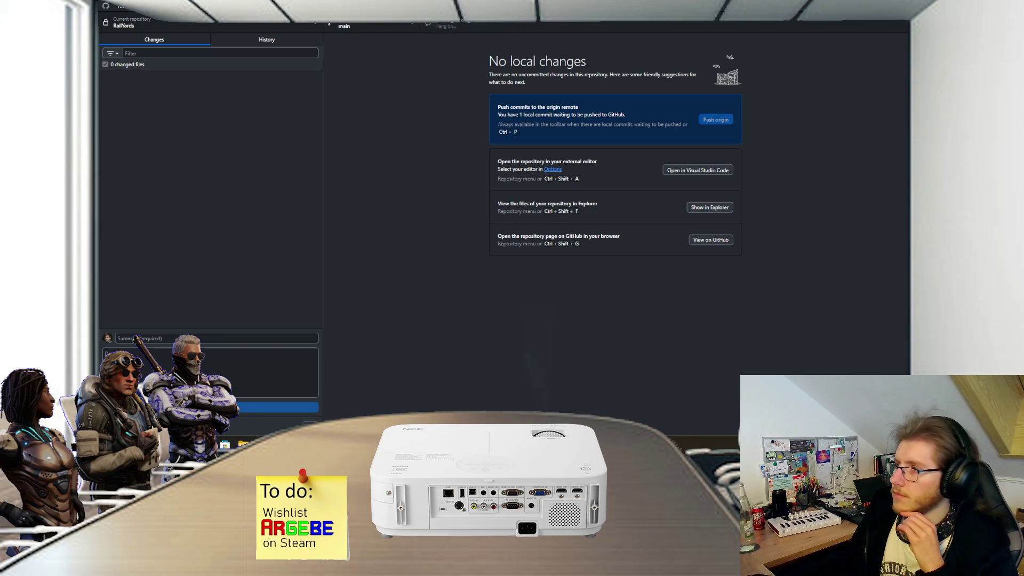
click(848, 24)
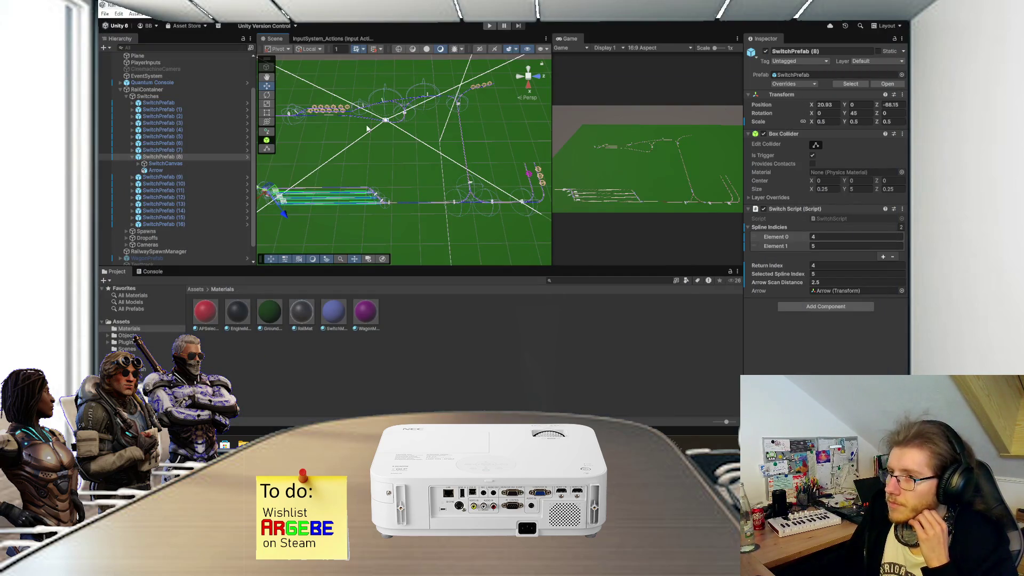
- Pan and orbit the Scene view over the rails and collapse SwitchPrefab (8)
scroll(418, 177, up, 2)
mouse_move(432, 185)
mouse_down()
mouse_move(418, 210)
mouse_move(395, 203)
mouse_move(354, 162)
mouse_move(331, 167)
mouse_move(409, 176)
mouse_up()
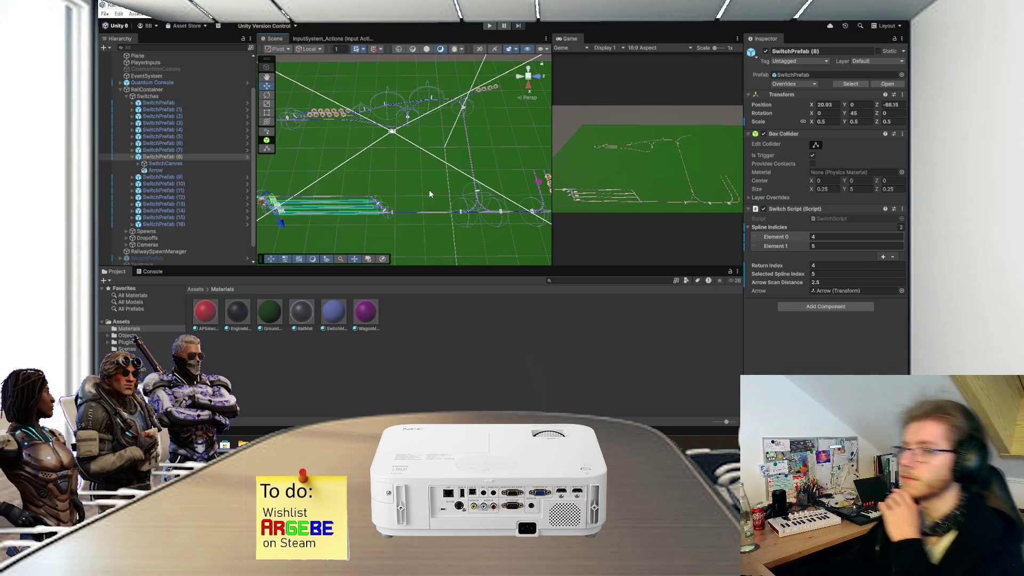
drag(423, 200, 405, 162)
click(131, 157)
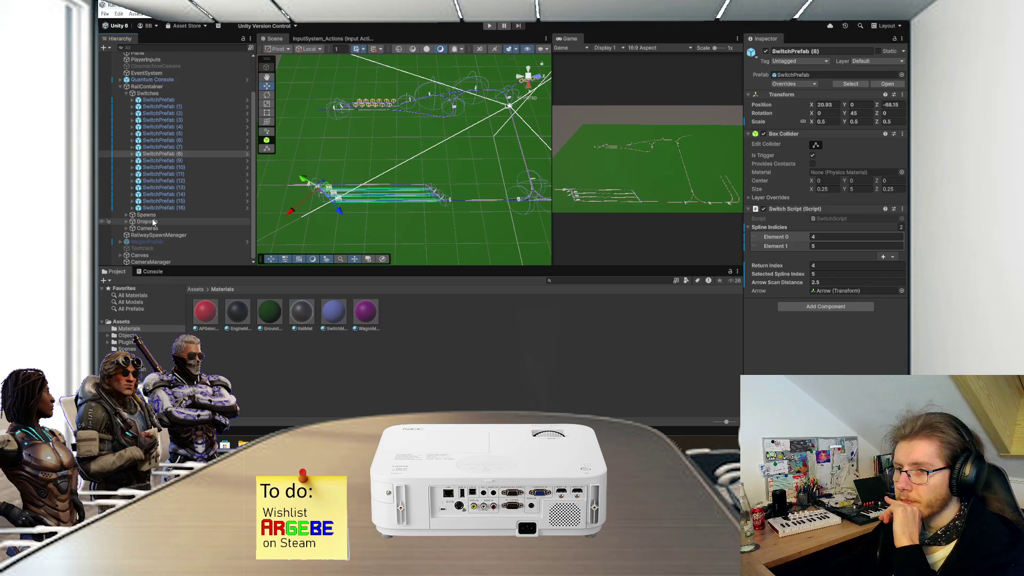
- Select RailContainer and the ground Plane, re-pan the rails, then bring Steam forward
scroll(155, 139, up, 3)
click(165, 131)
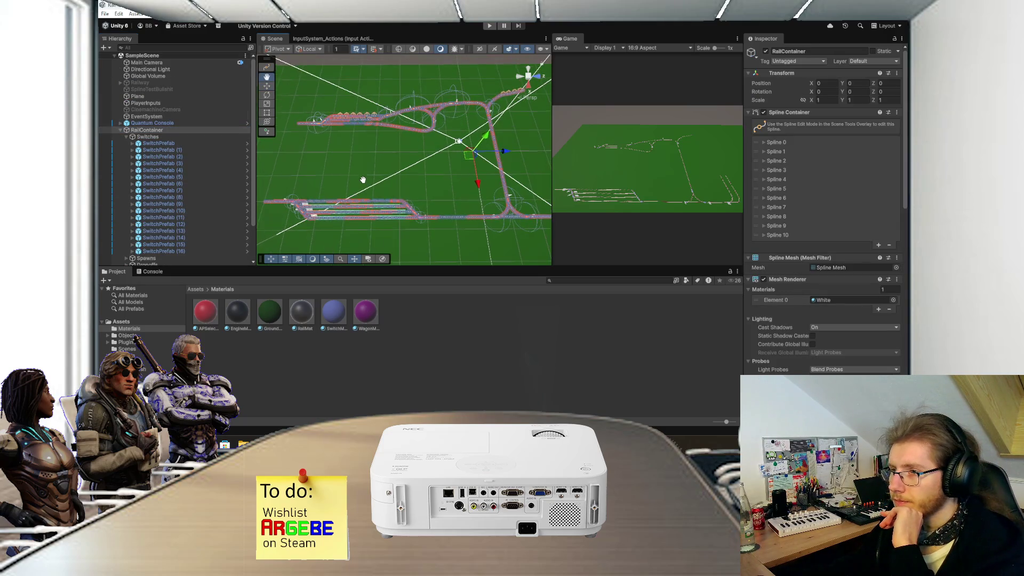
click(368, 178)
mouse_move(425, 190)
mouse_down()
mouse_move(373, 160)
mouse_move(359, 183)
mouse_move(327, 180)
mouse_move(331, 169)
mouse_move(403, 173)
mouse_move(396, 203)
mouse_up()
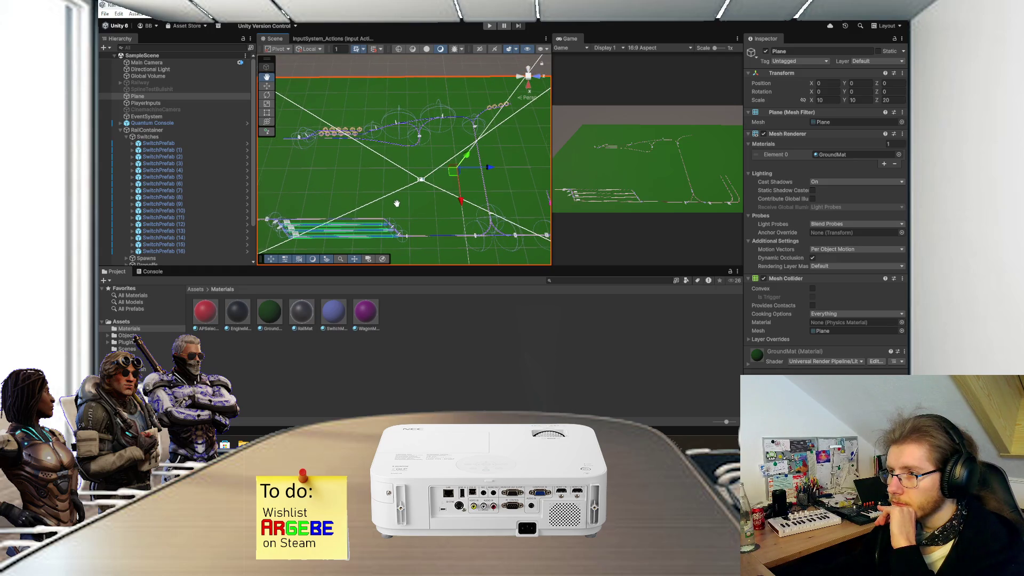
key(alt+Tab)
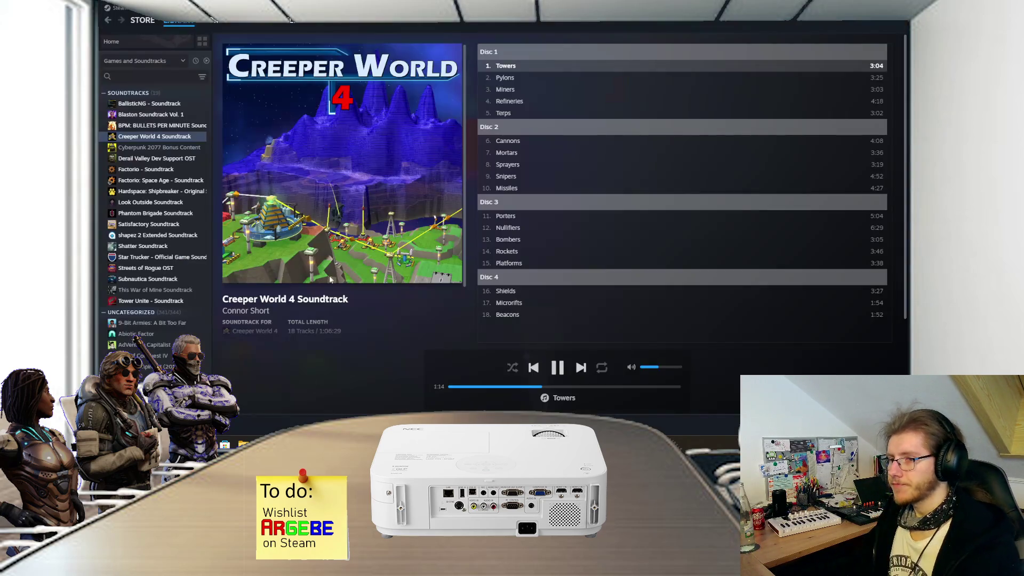
- Open the Factorio: Space Age soundtrack in Steam and play Scorched Colossus
click(160, 180)
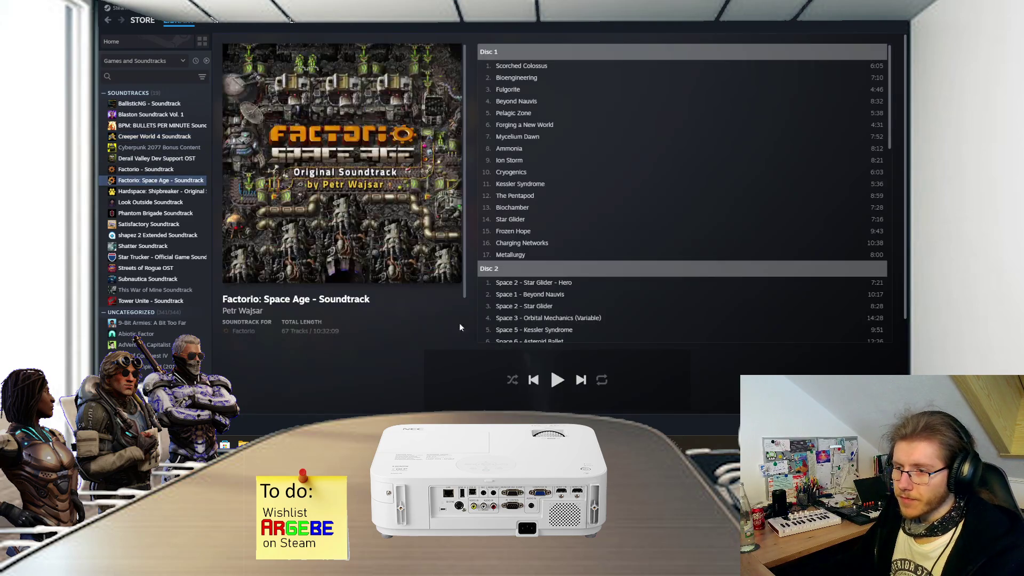
click(558, 380)
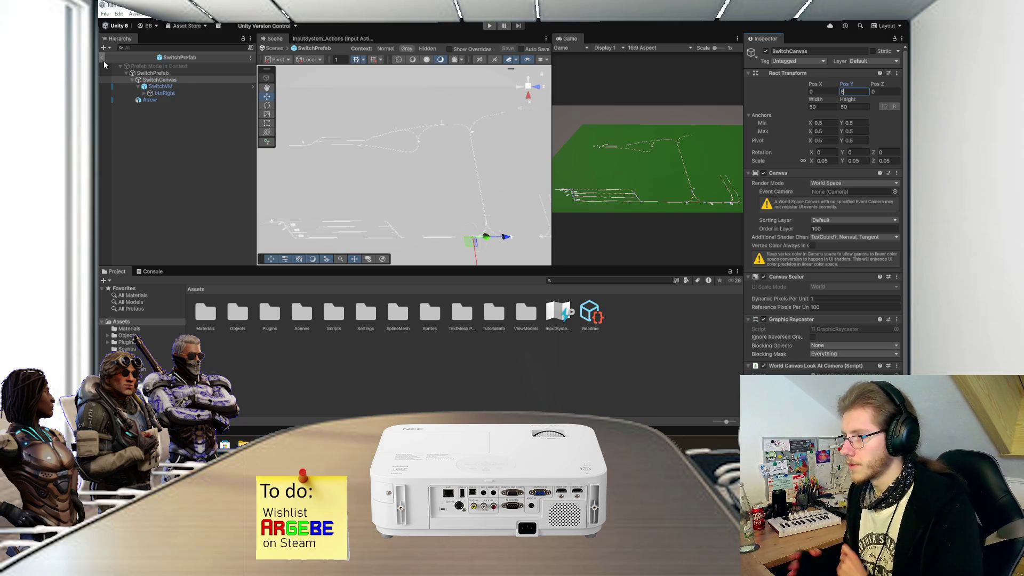
- Start play mode, restore the full editor layout and frame the chosen switch
click(490, 25)
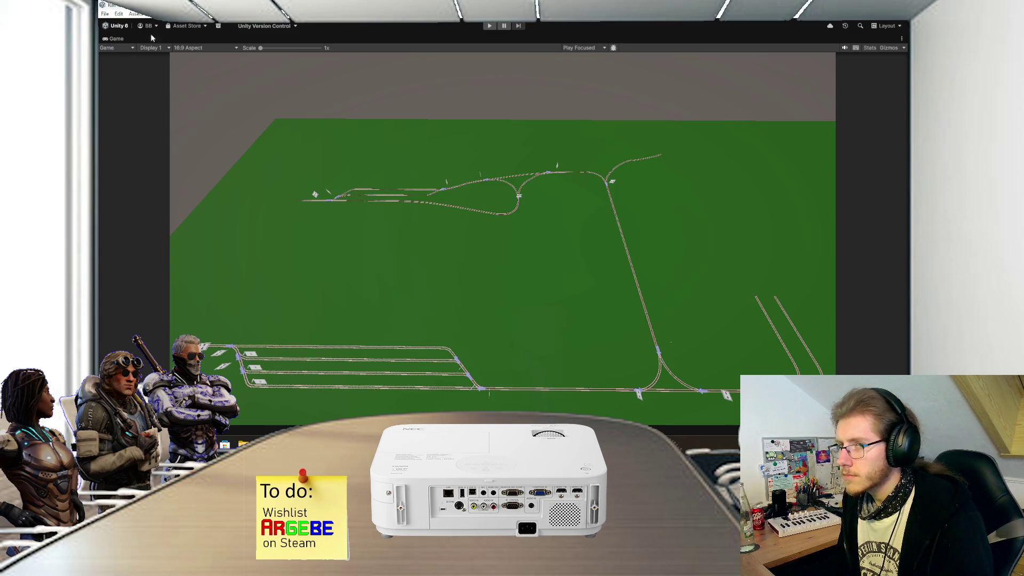
double_click(113, 39)
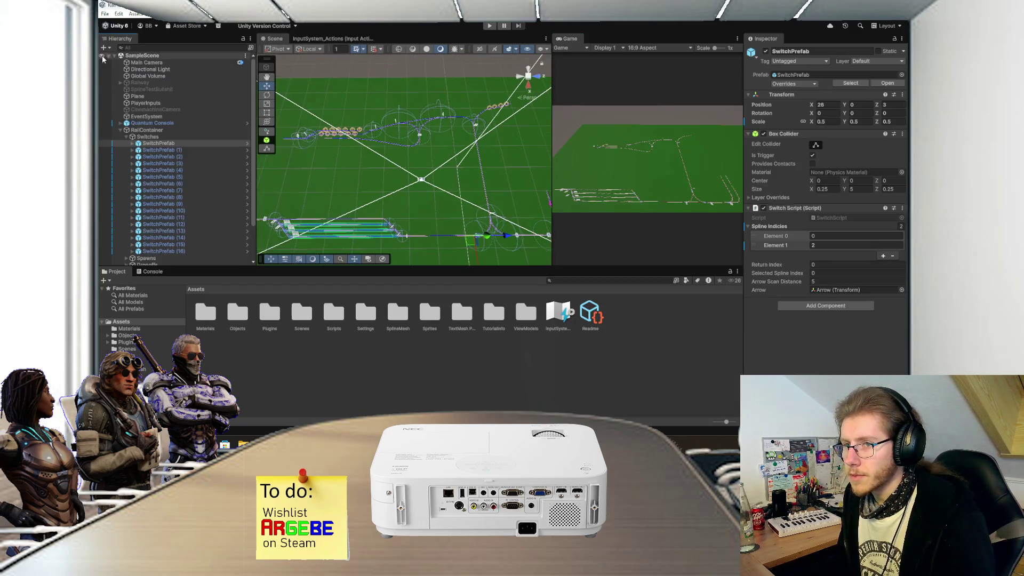
key(f)
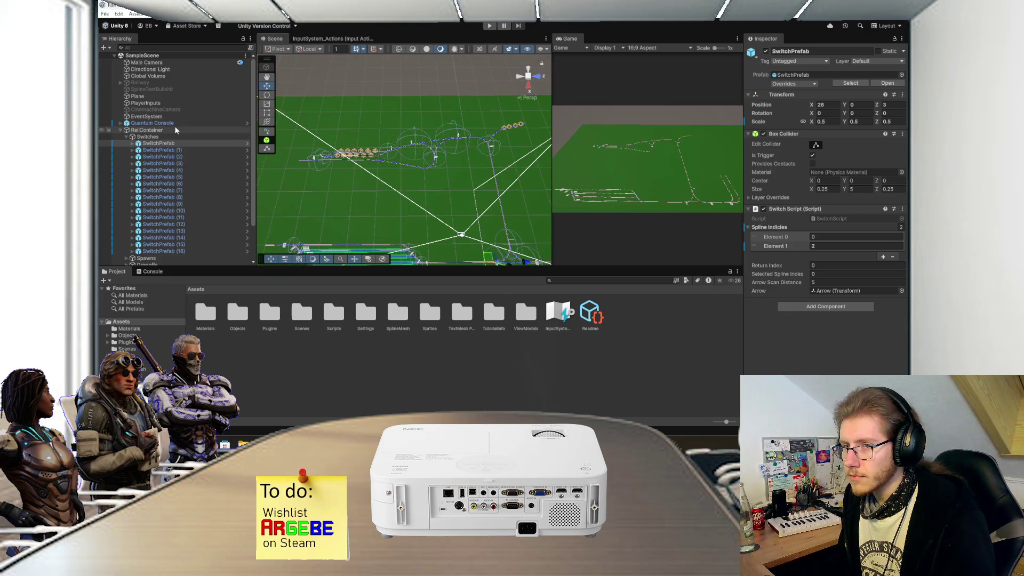
- Collapse the Switches group, expand Cameras and select StorageStackCam
scroll(174, 126, down, 3)
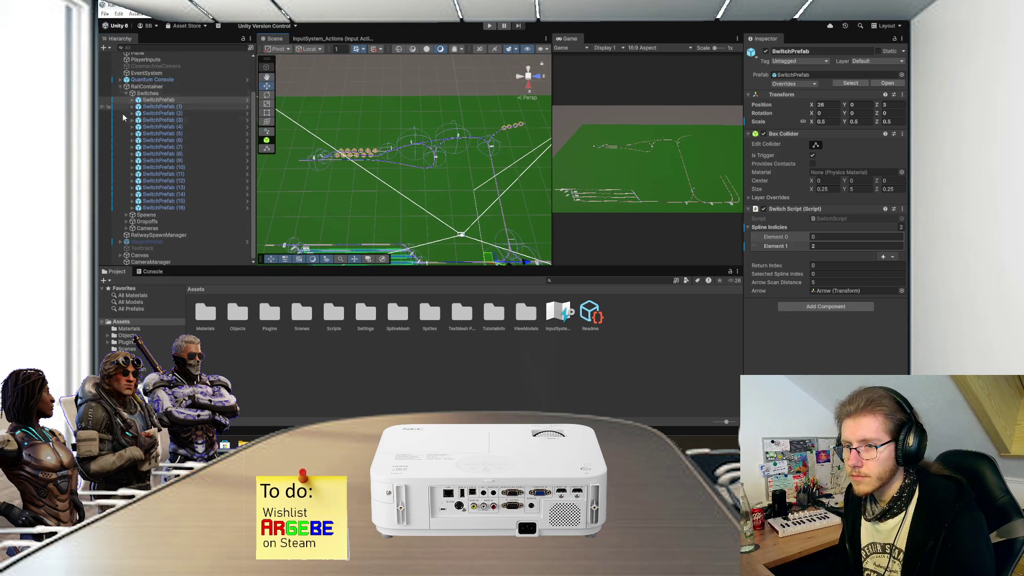
click(126, 94)
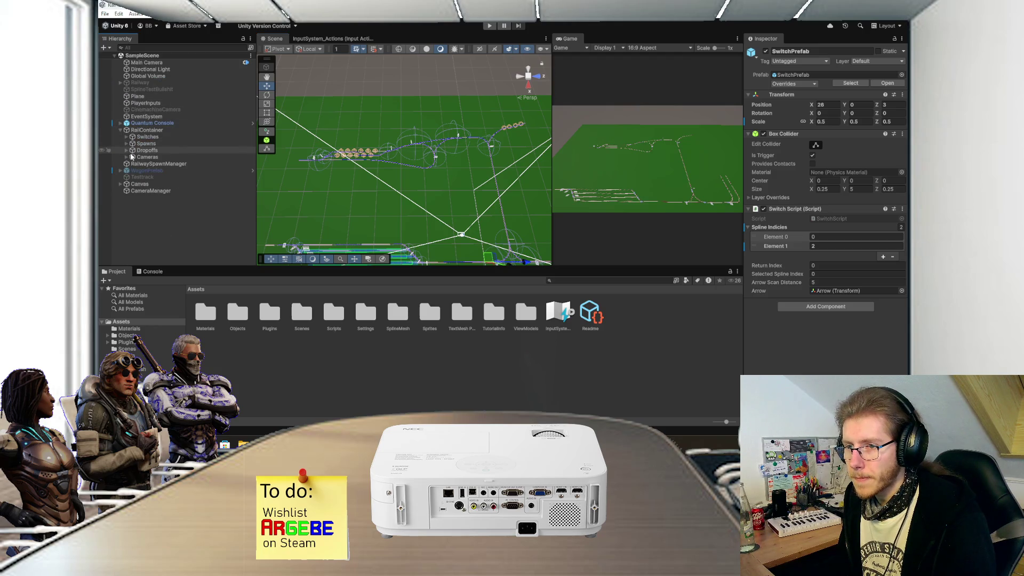
click(126, 158)
click(164, 191)
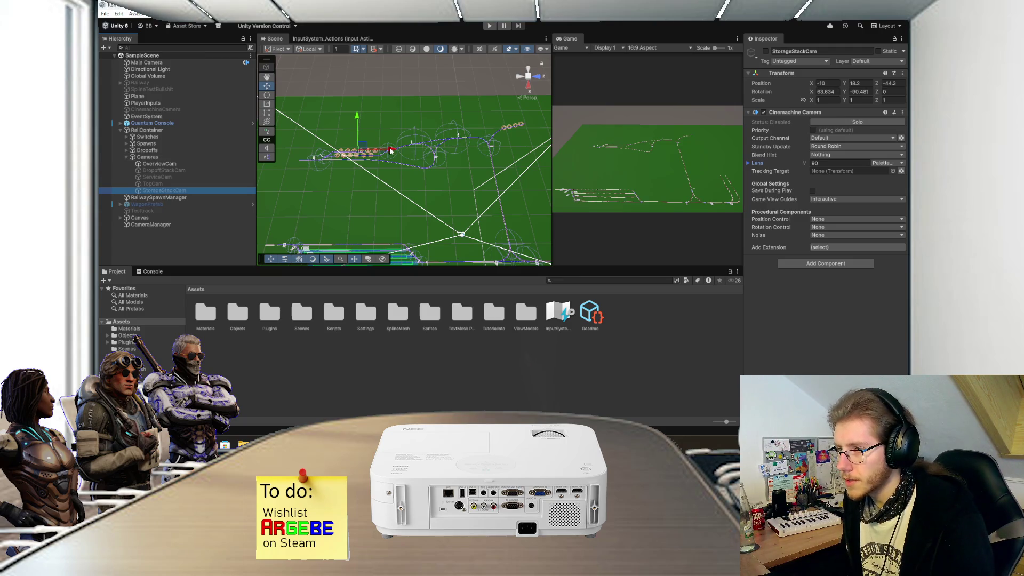
- Preview StorageStackCam, nudge it to about X -10, Z -40.7 with less tilt, then disable it
drag(393, 153, 394, 153)
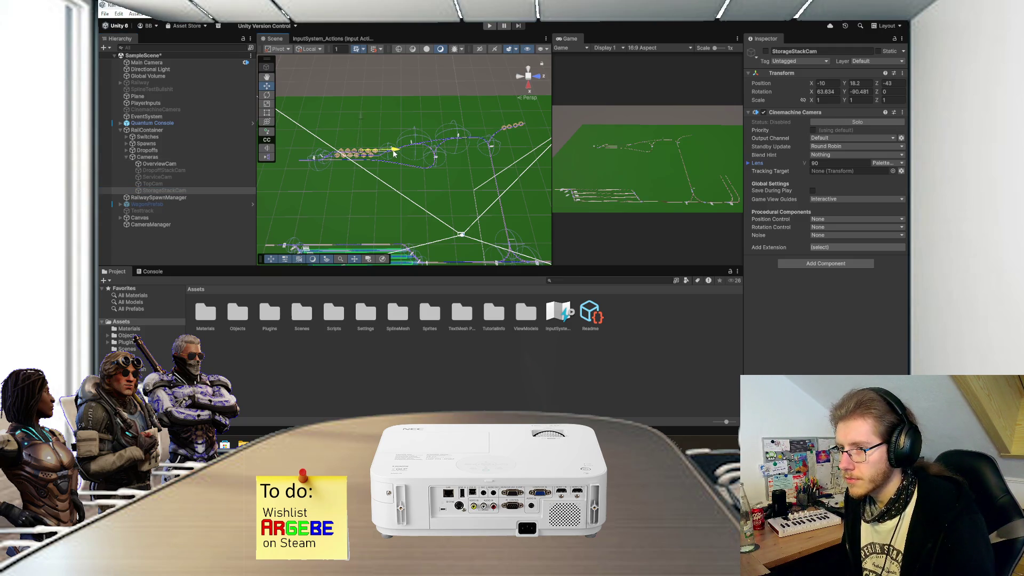
click(767, 51)
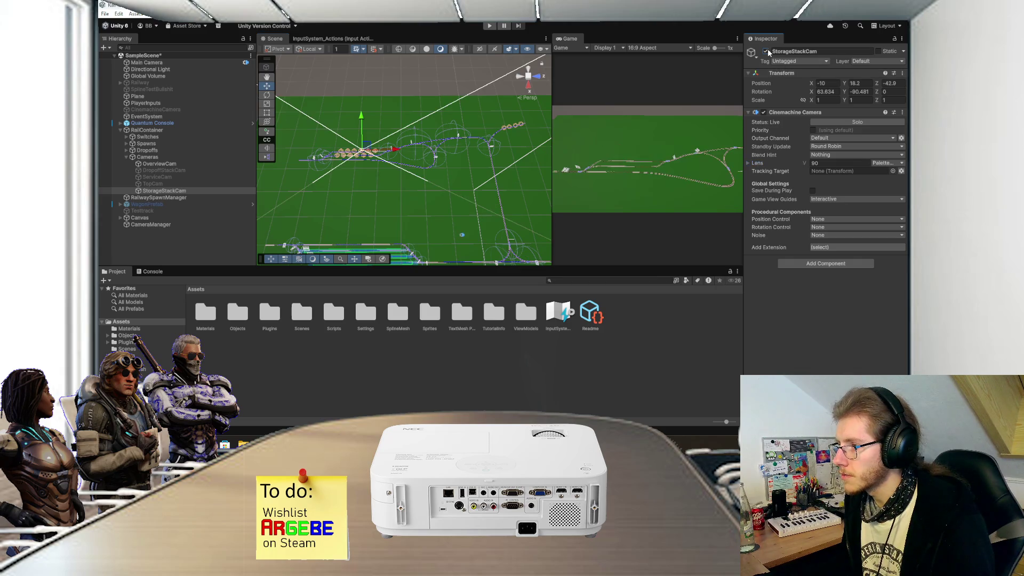
drag(395, 153, 397, 153)
drag(365, 120, 367, 123)
drag(812, 92, 802, 93)
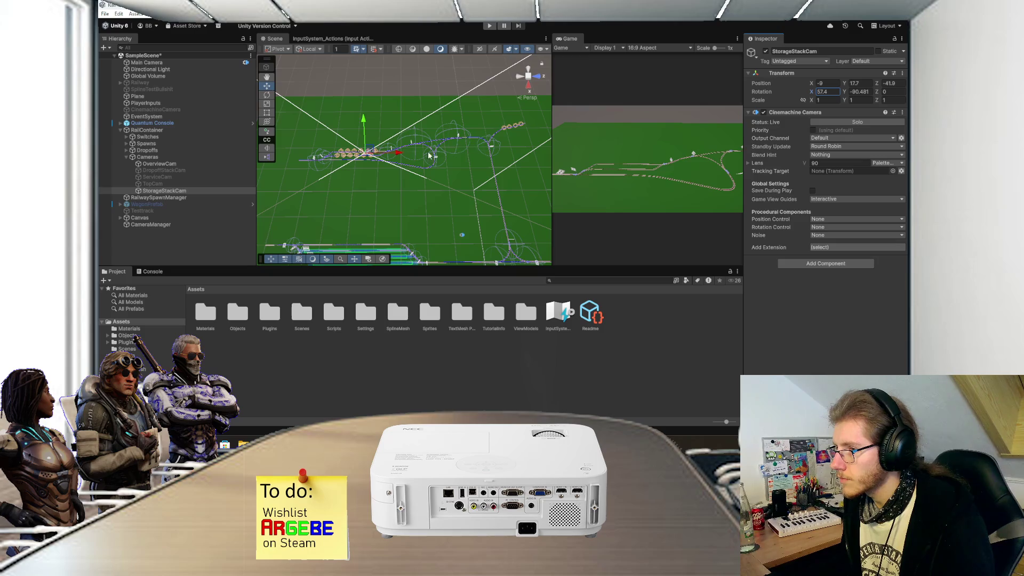
drag(402, 155, 404, 152)
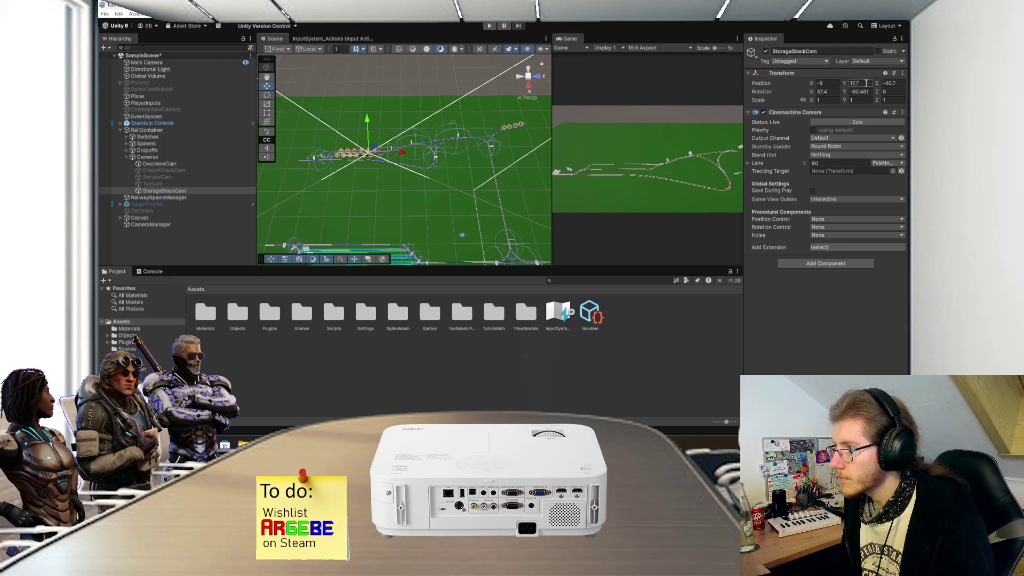
drag(811, 84, 816, 86)
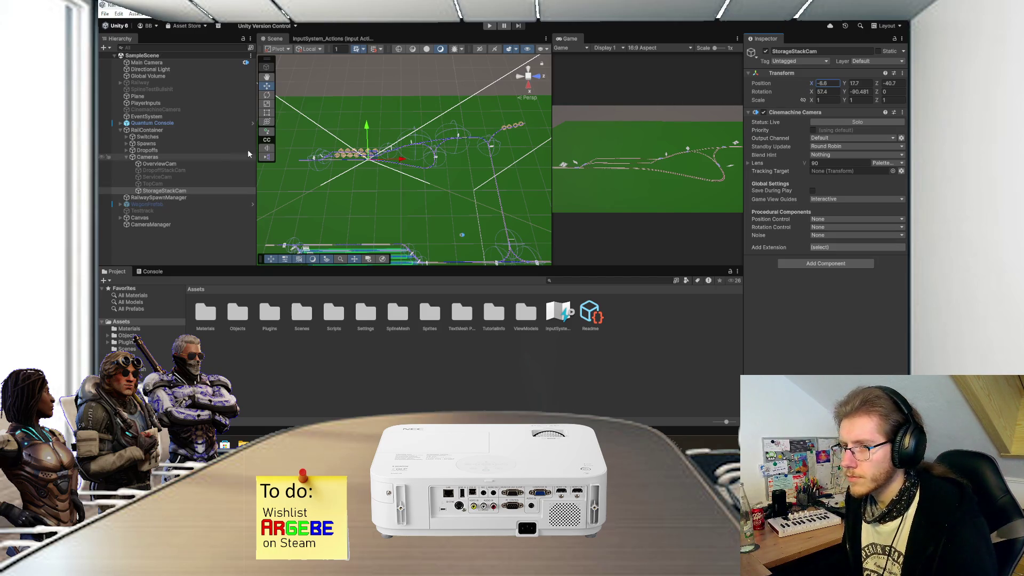
click(766, 51)
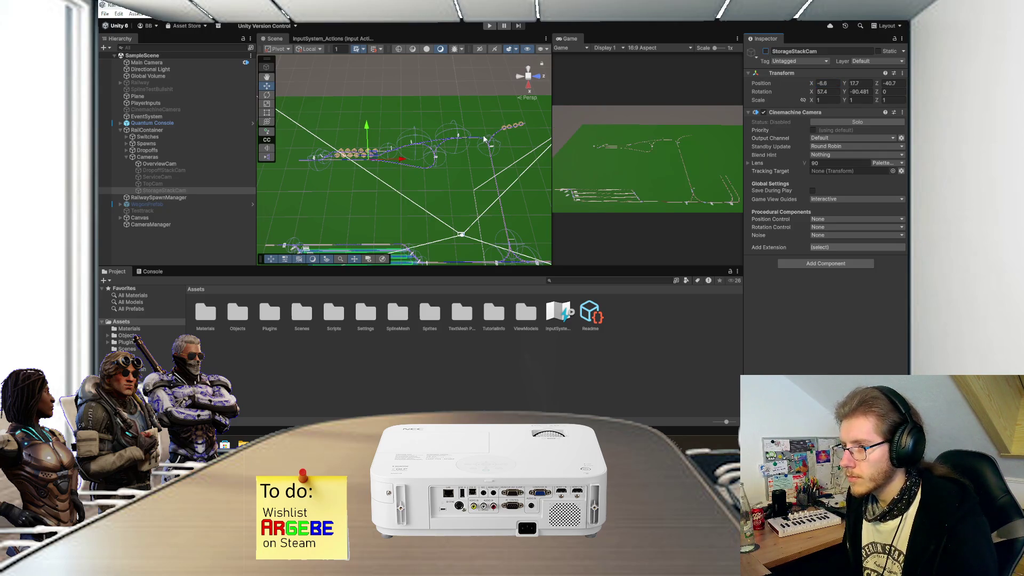
- Collapse the Cameras group in the Hierarchy
scroll(462, 155, up, 3)
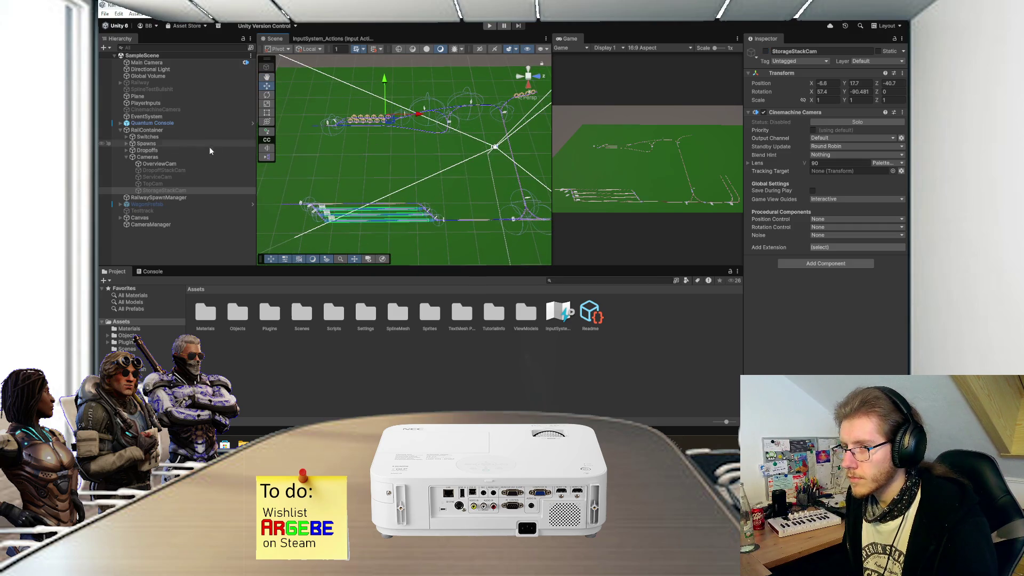
click(130, 157)
click(126, 157)
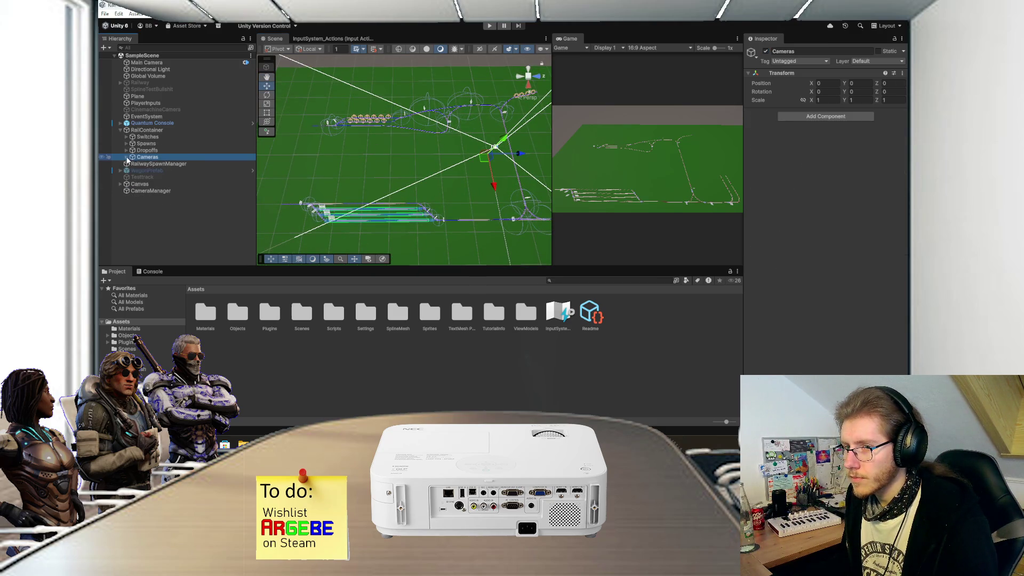
- In Visual Studio, code-search 'engines' and open EngineScript.cs
key(alt+Tab)
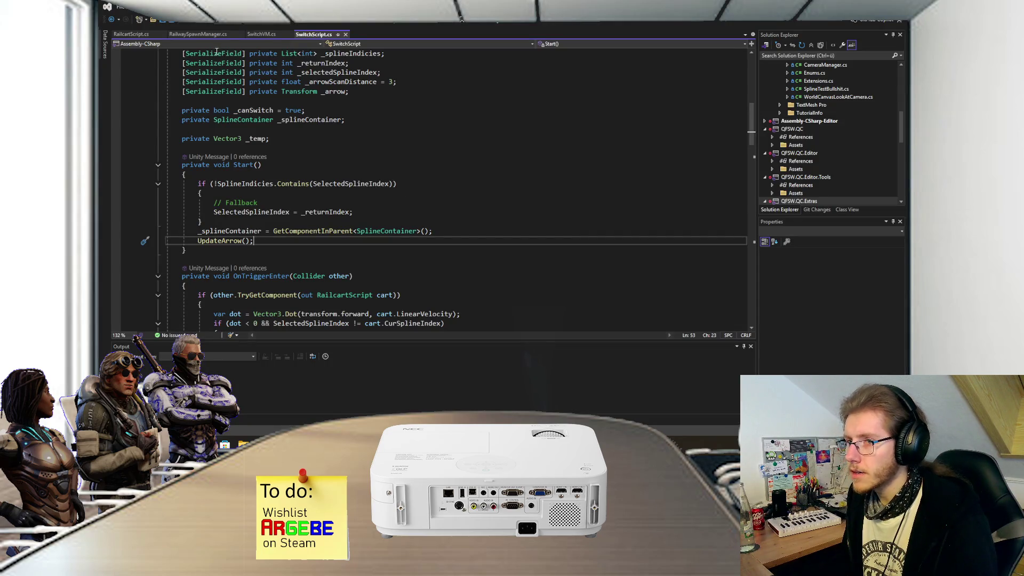
click(261, 165)
key(ctrl+t)
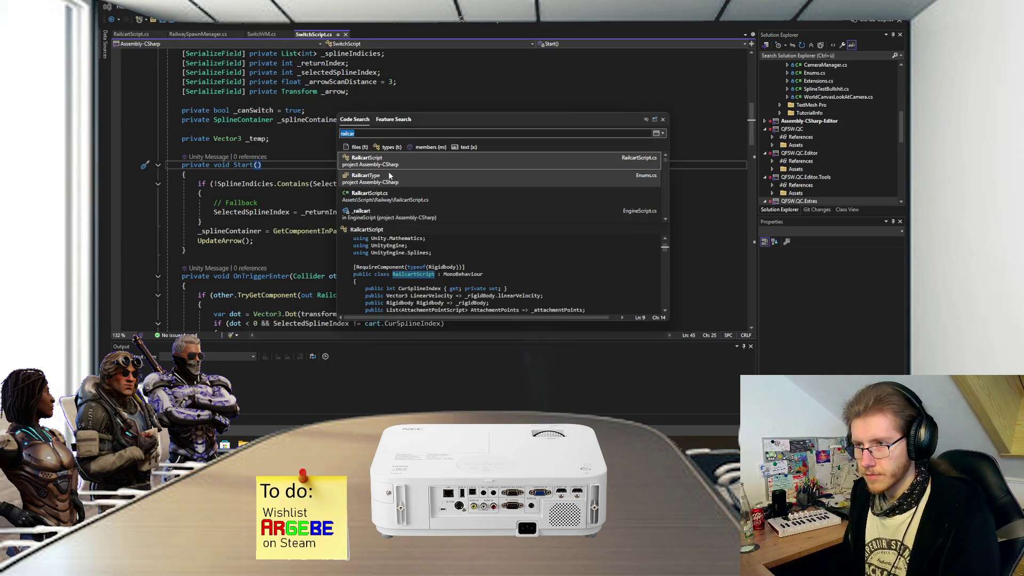
text(engines)
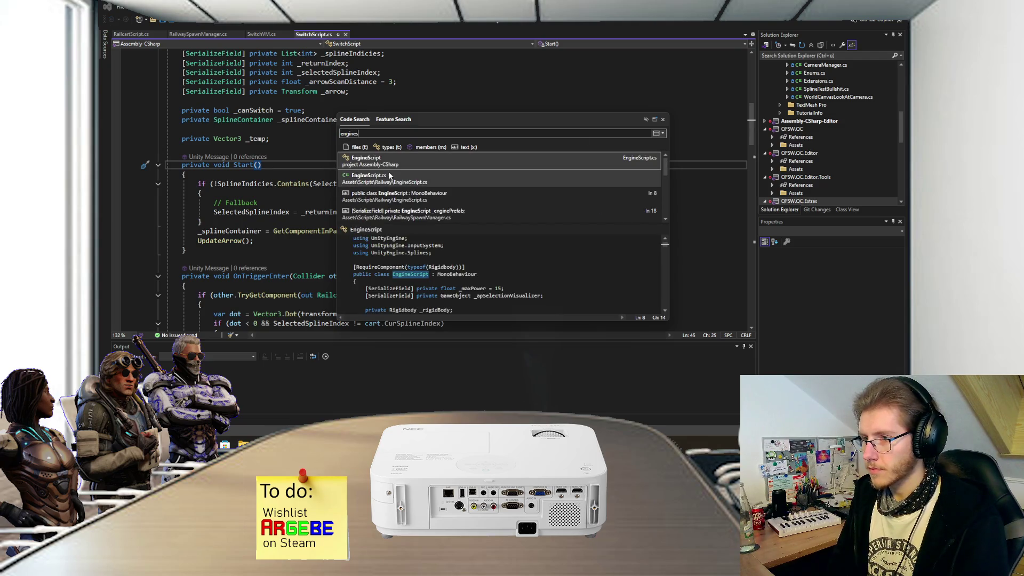
key(Return)
scroll(360, 188, down, 3)
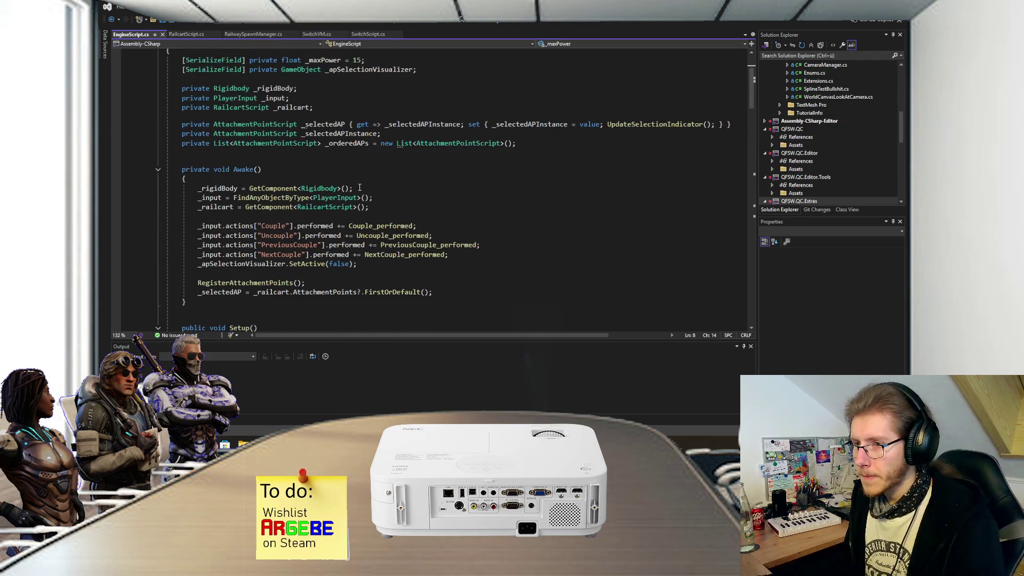
click(373, 69)
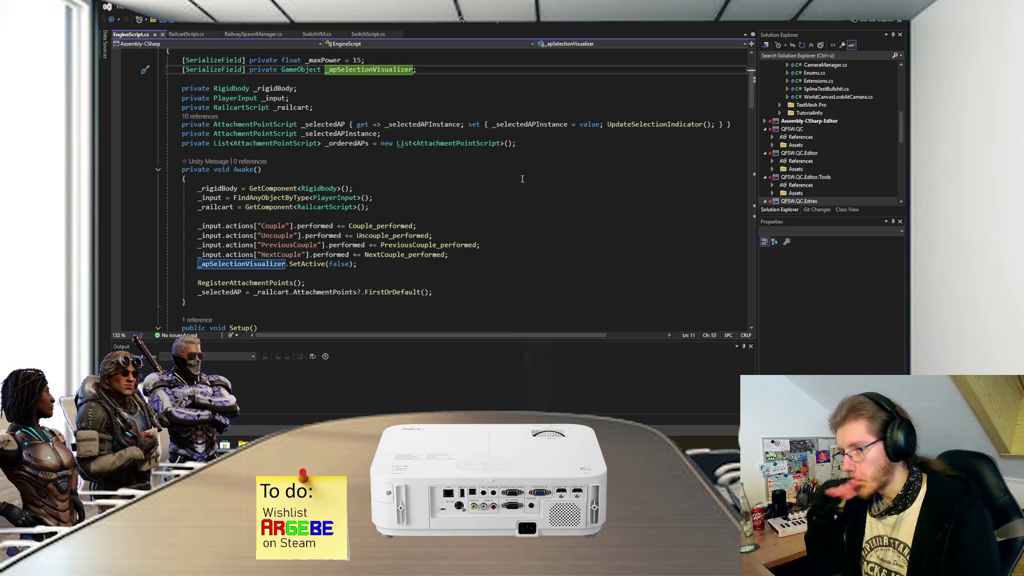
scroll(522, 179, down, 8)
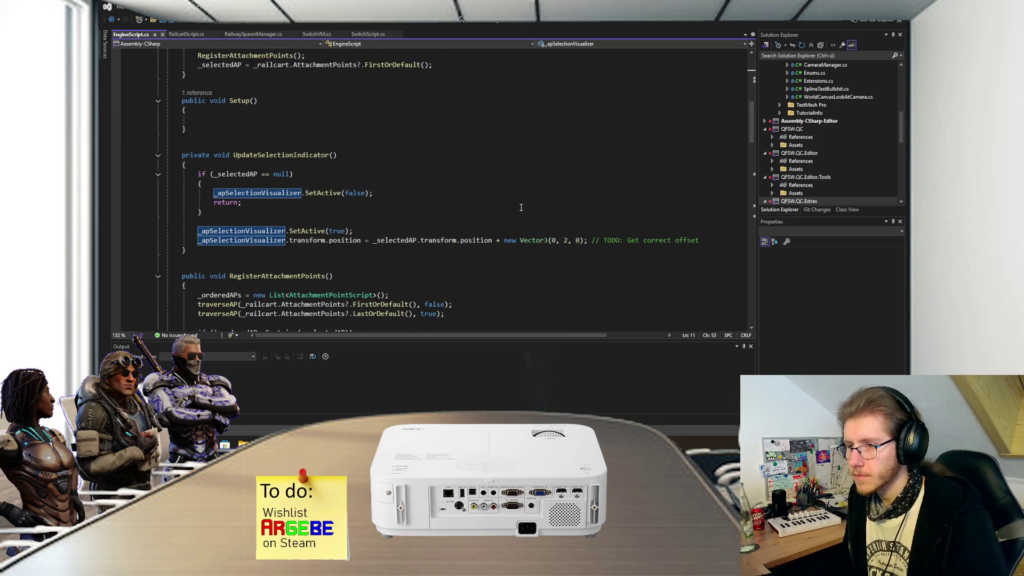
scroll(512, 199, down, 1)
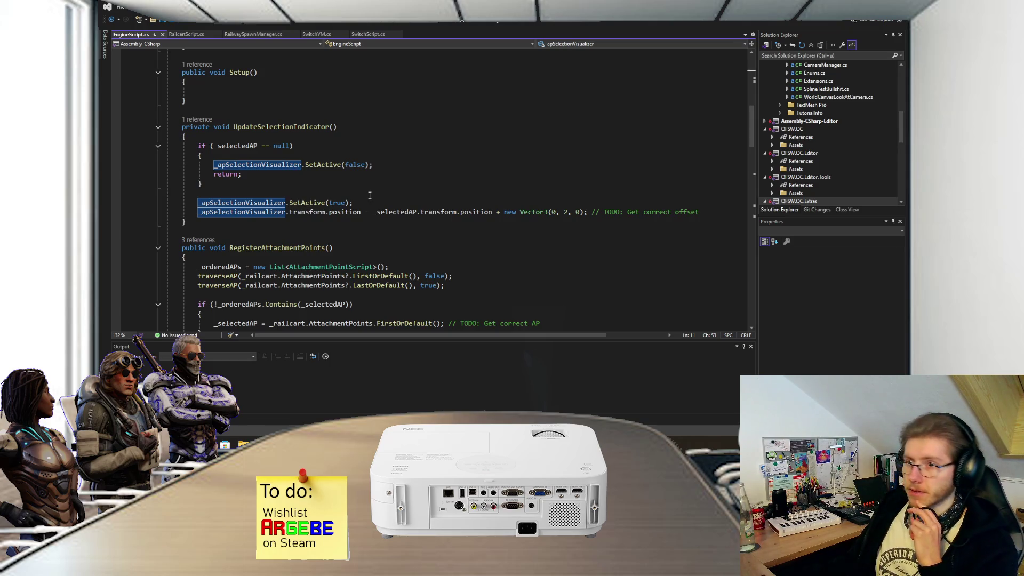
scroll(369, 196, up, 4)
scroll(370, 195, down, 5)
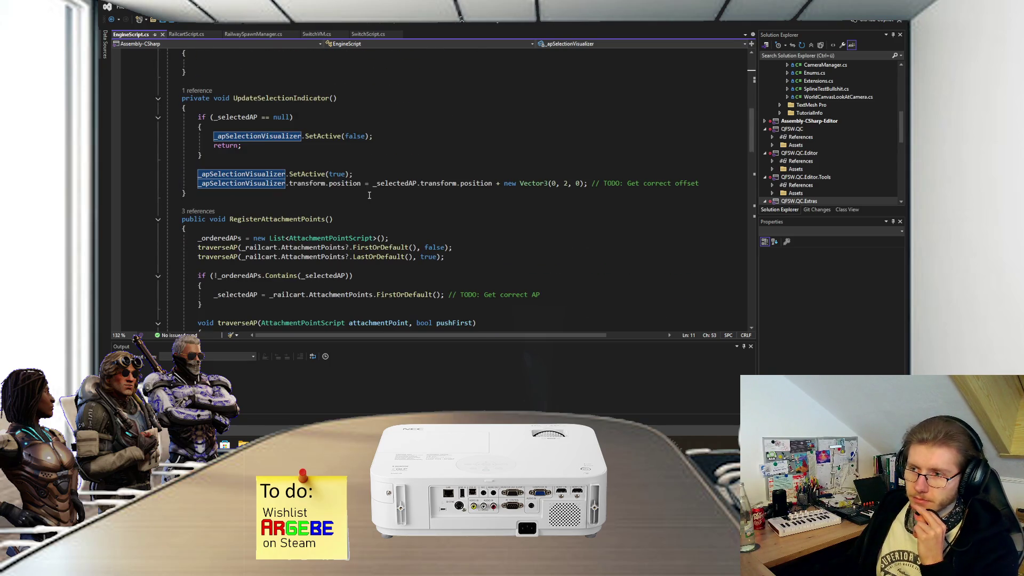
scroll(369, 195, down, 15)
scroll(369, 195, down, 12)
scroll(351, 230, up, 7)
scroll(351, 230, up, 12)
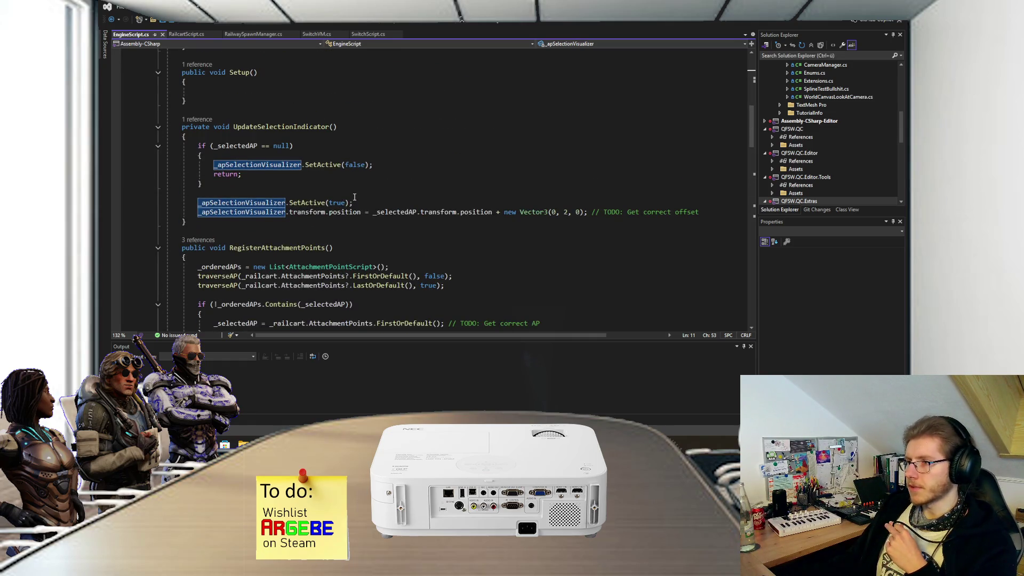
click(271, 221)
click(284, 129)
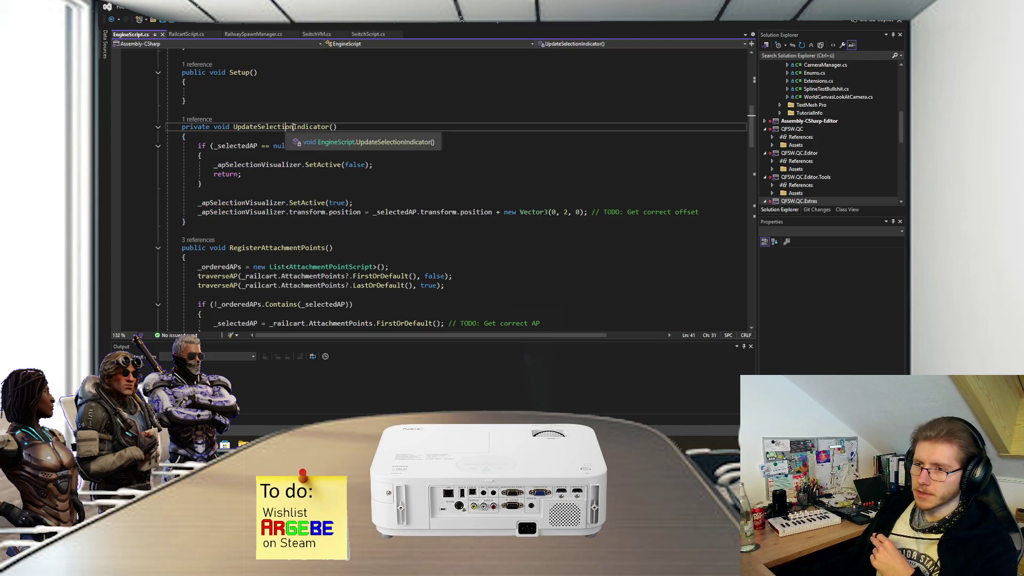
click(198, 120)
double_click(240, 98)
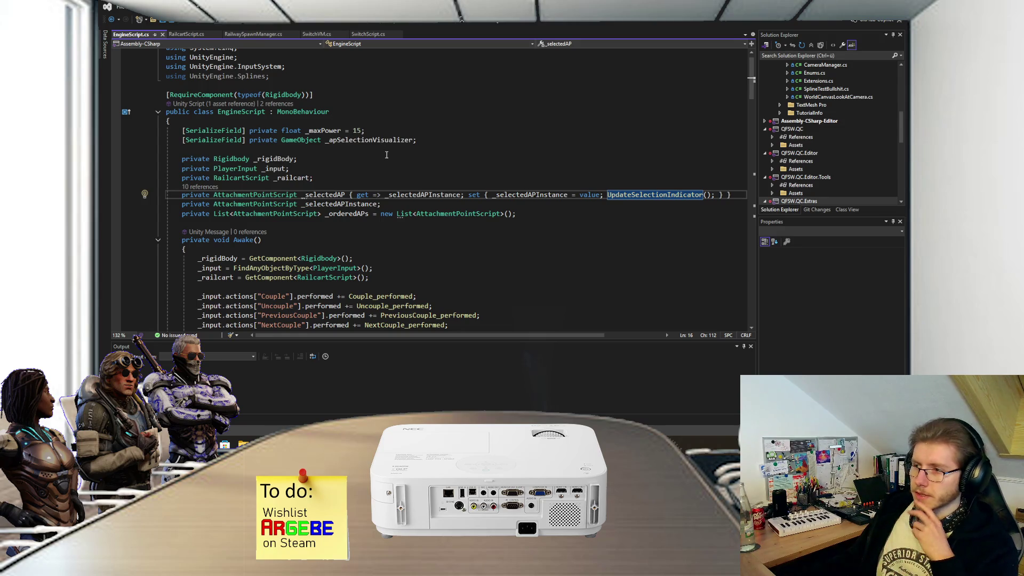
key(F12)
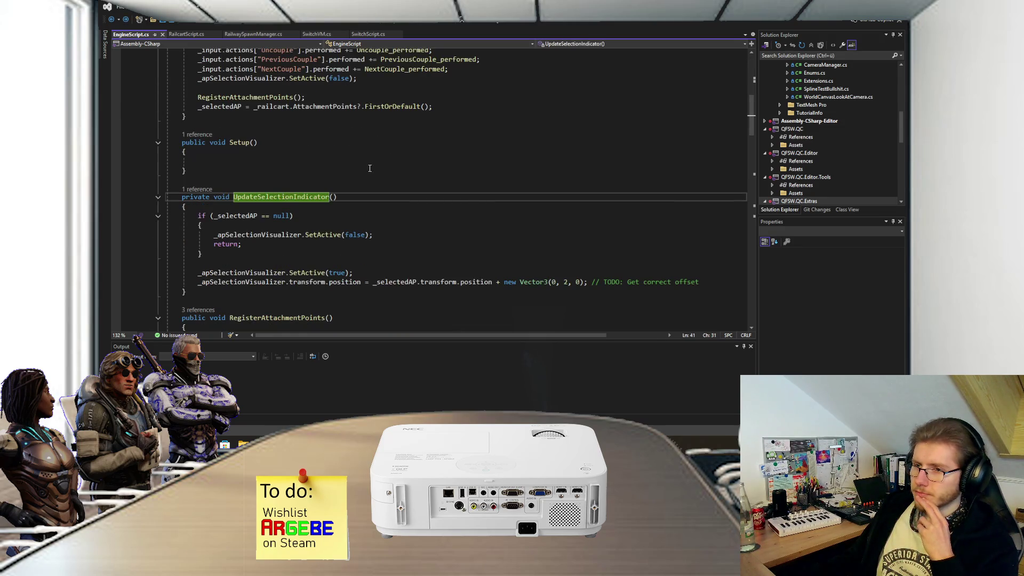
scroll(280, 228, down, 2)
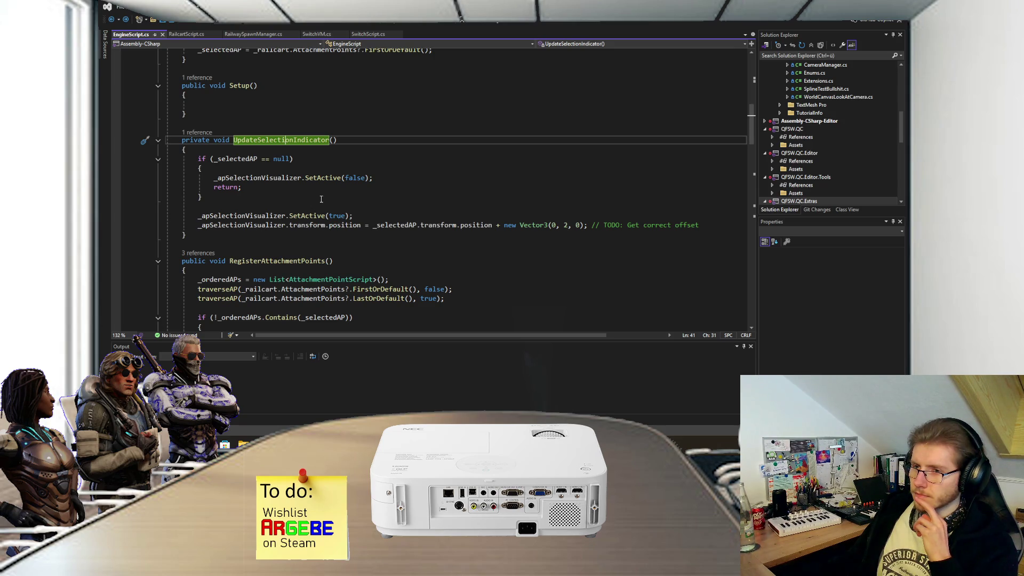
scroll(287, 147, up, 1)
key(Up)
key(Up)
scroll(266, 176, up, 5)
scroll(221, 199, down, 4)
- Below Awake(), add an Update() method calling UpdateSelectionIndicator() with an explanatory comment
click(218, 146)
key(Return)
key(Return)
text(upda)
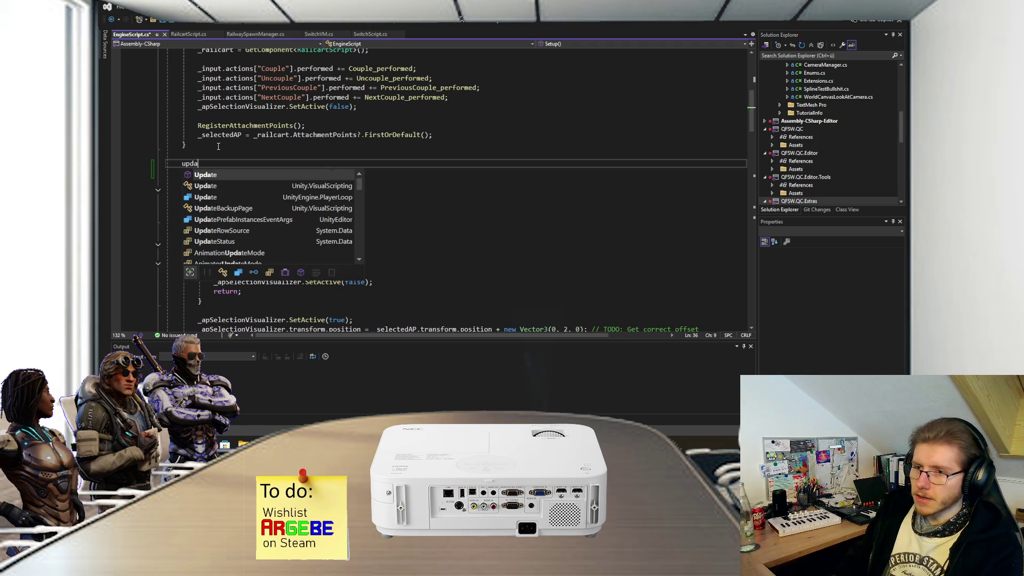
key(Tab)
text(updatesel)
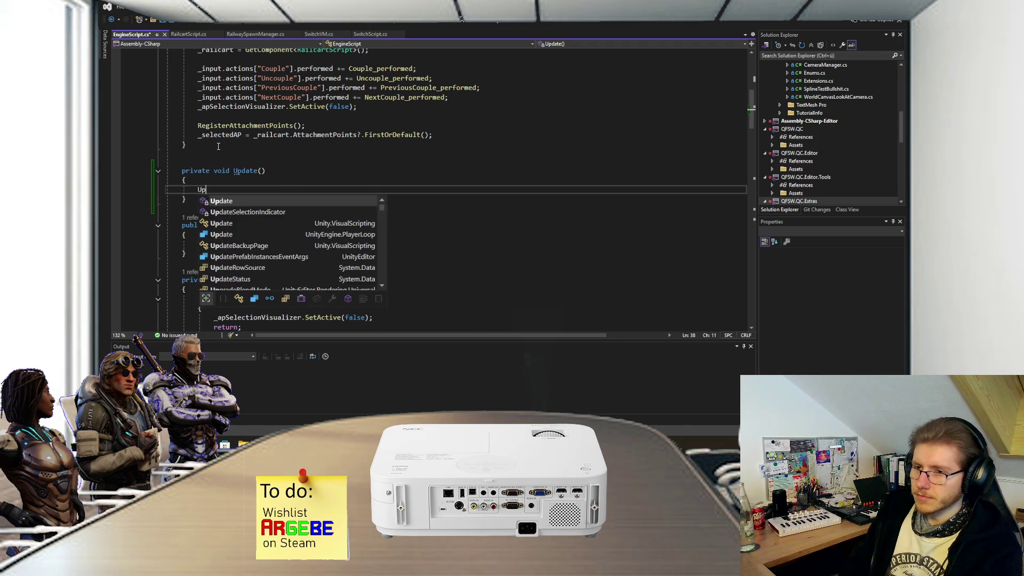
key(Tab)
text(()
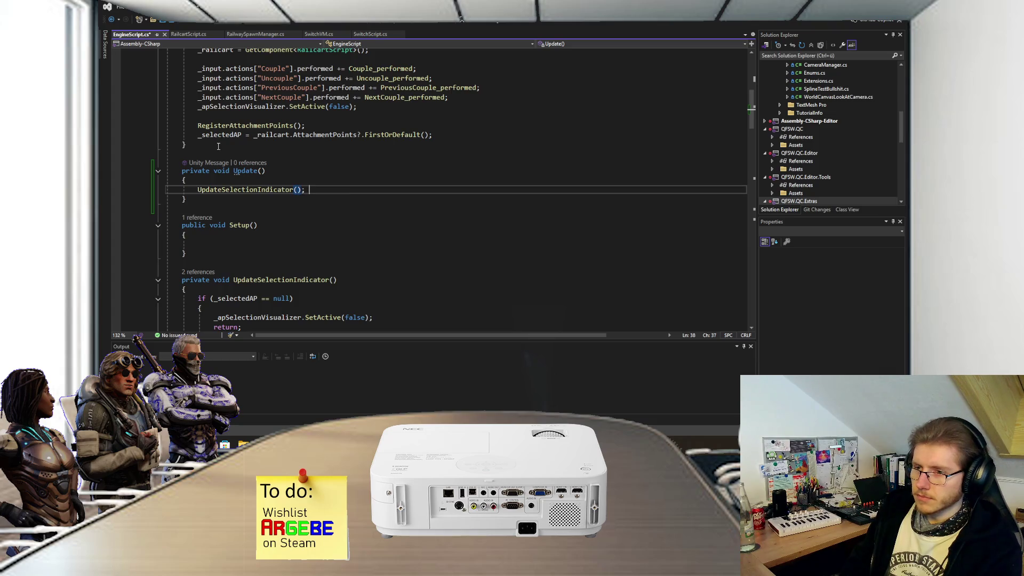
text( /)
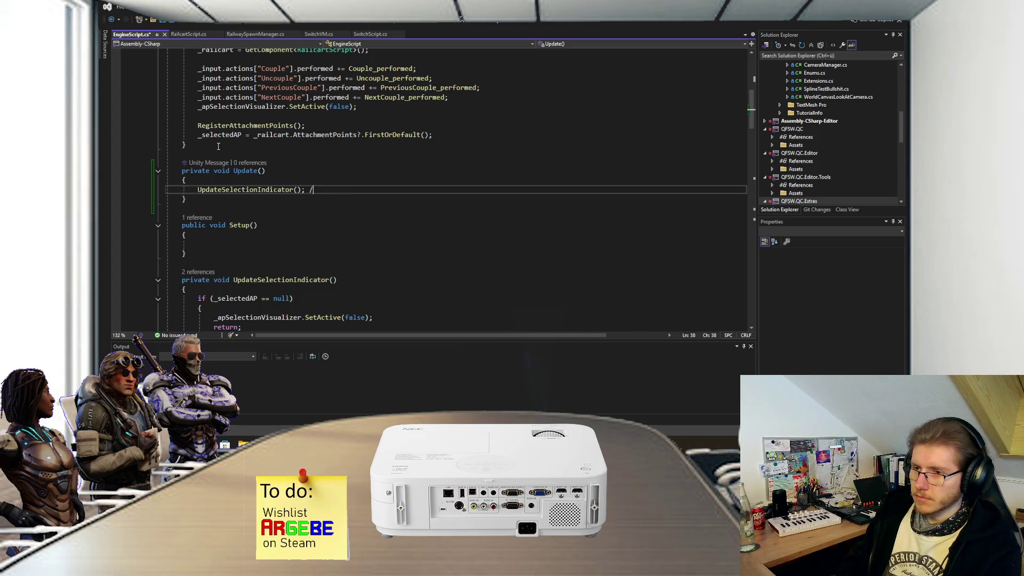
text(/ Either this)
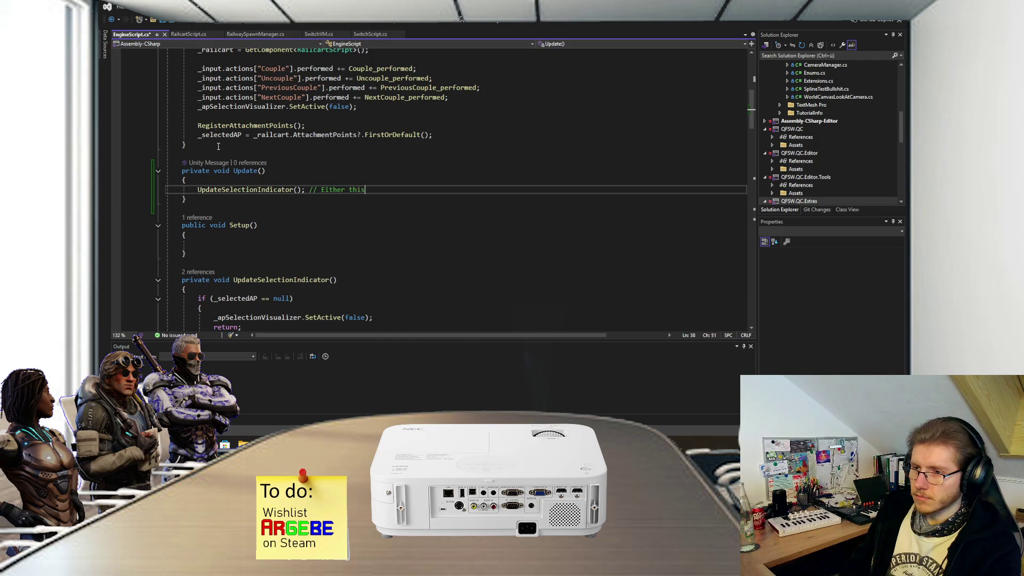
text( or parent)
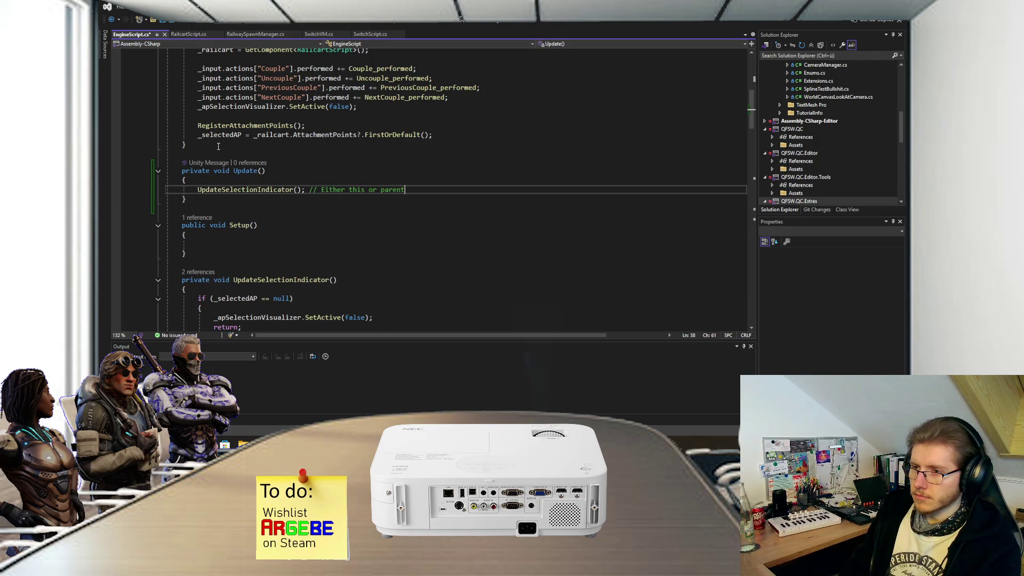
text( it to the AP)
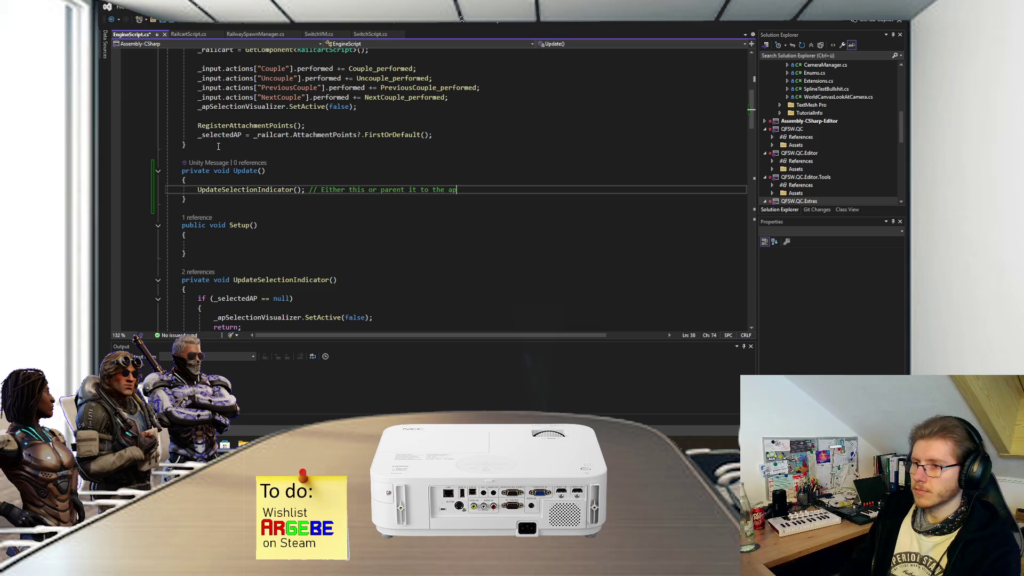
- Save EngineScript.cs and return to Unity
key(ctrl+s)
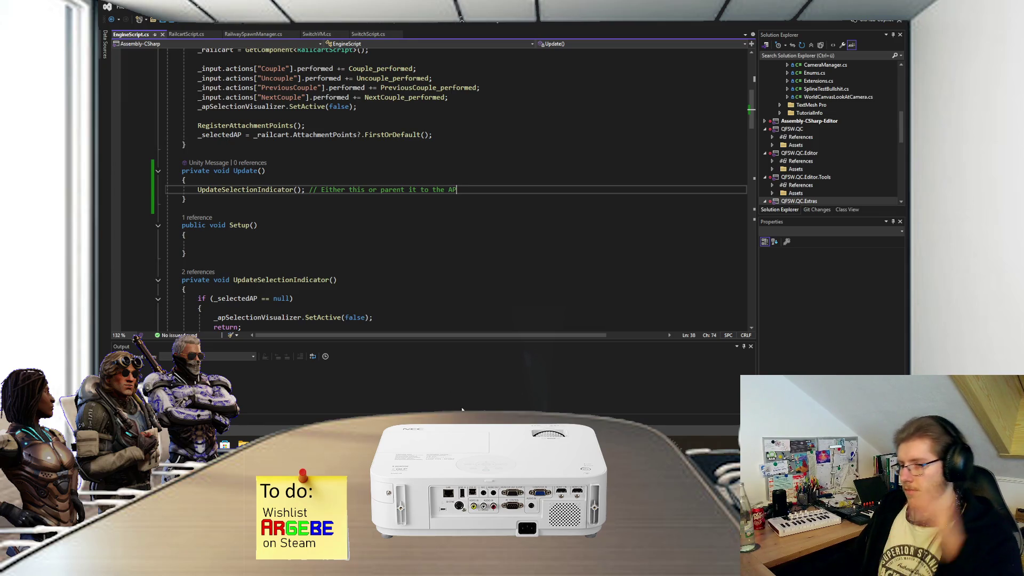
mouse_move(430, 444)
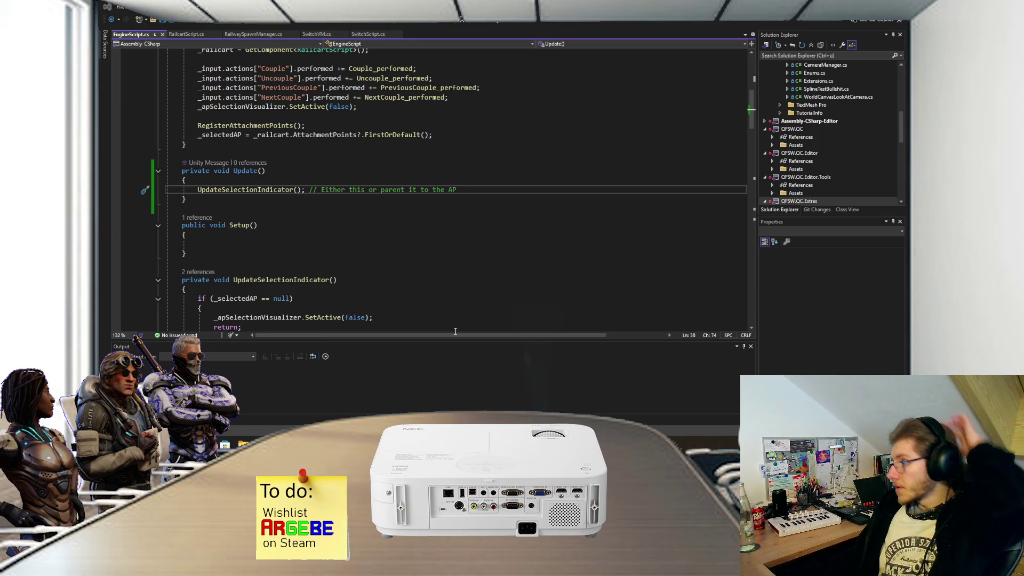
key(alt+Tab)
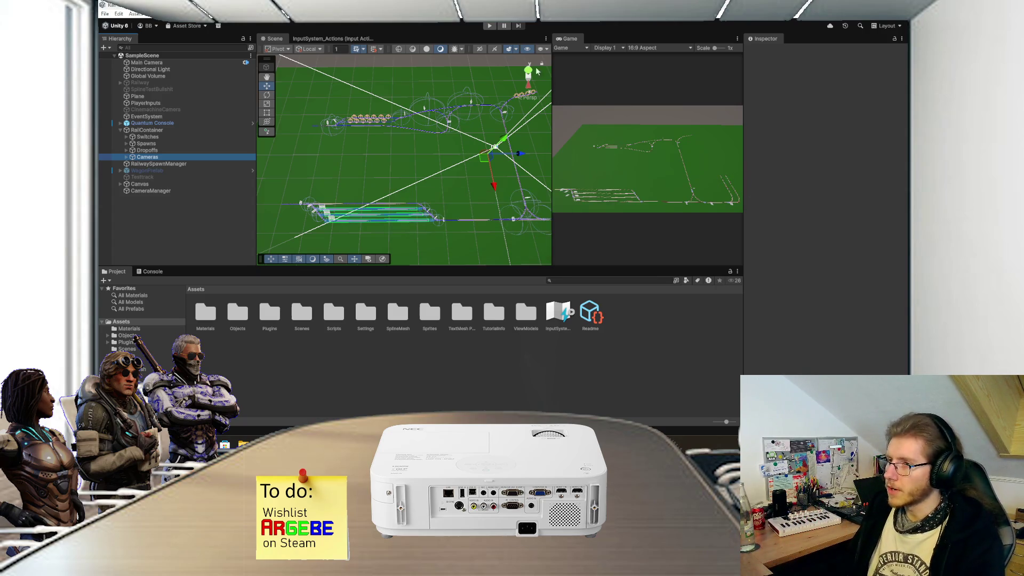
- Play the scene with the Game view maximized to check switches and wagons, then stop
click(487, 25)
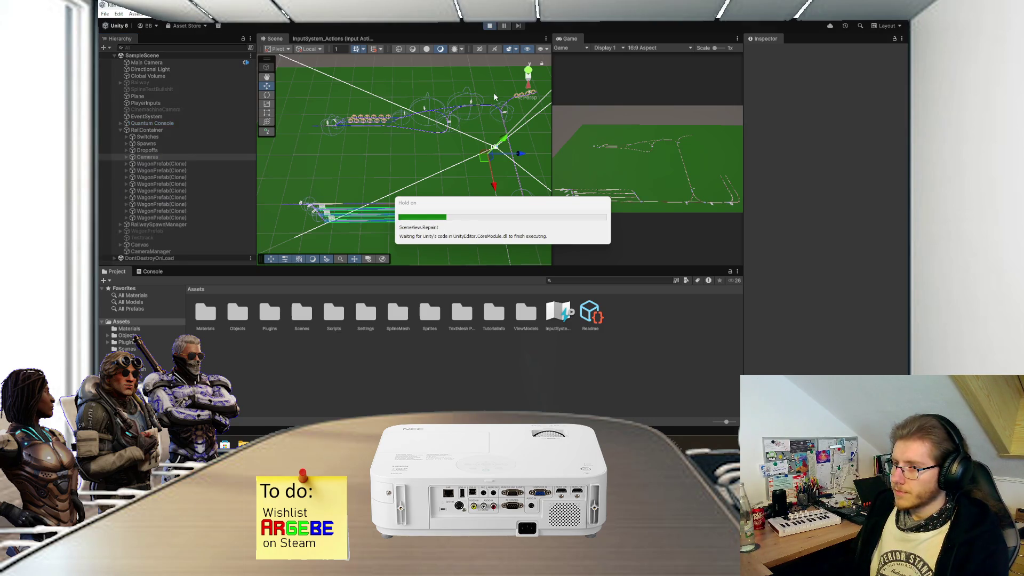
double_click(573, 40)
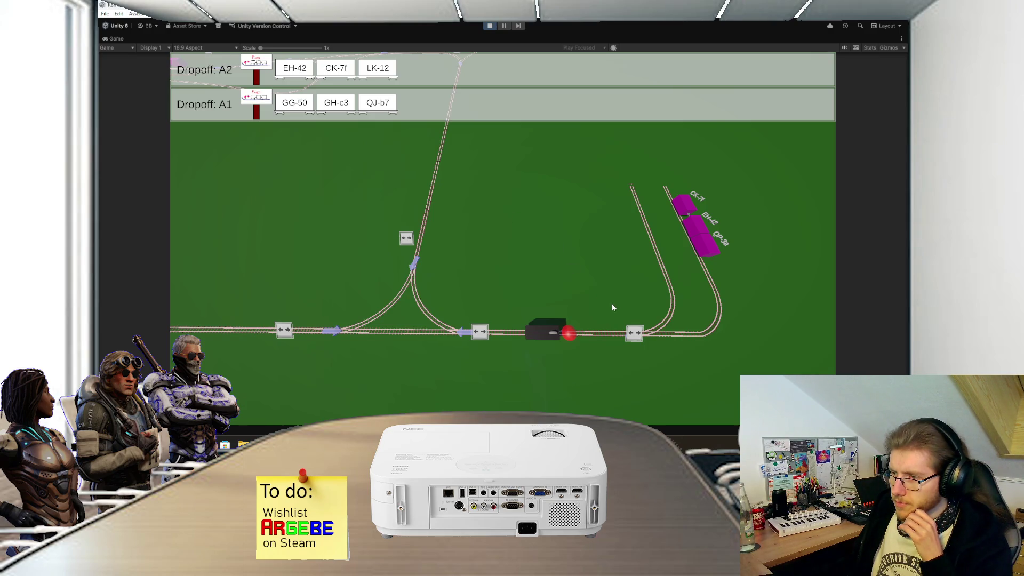
click(490, 25)
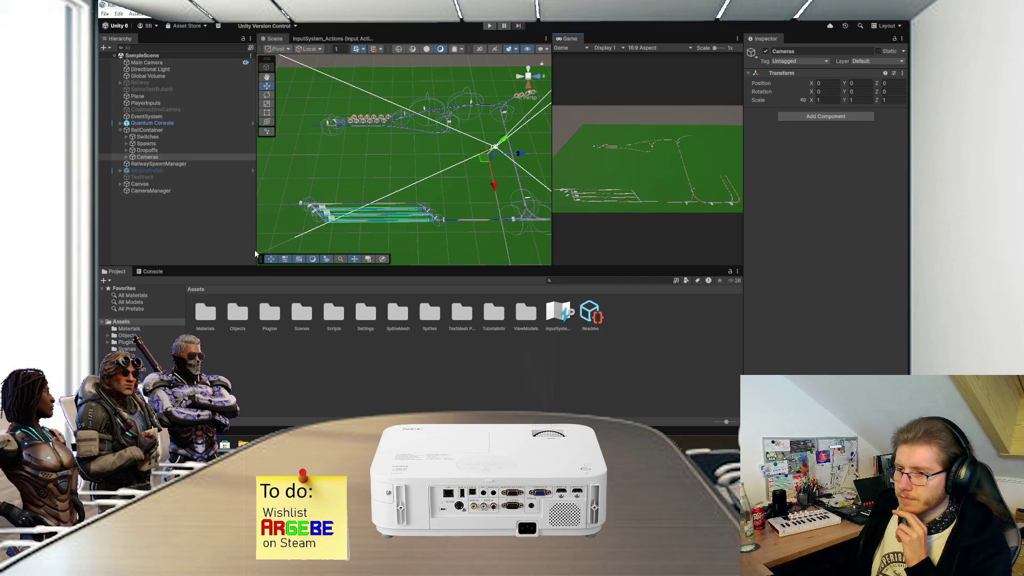
- Open the first SwitchPrefab, set SwitchCanvas Pos Y to 4, save, and exit to SampleScene
click(126, 137)
click(159, 144)
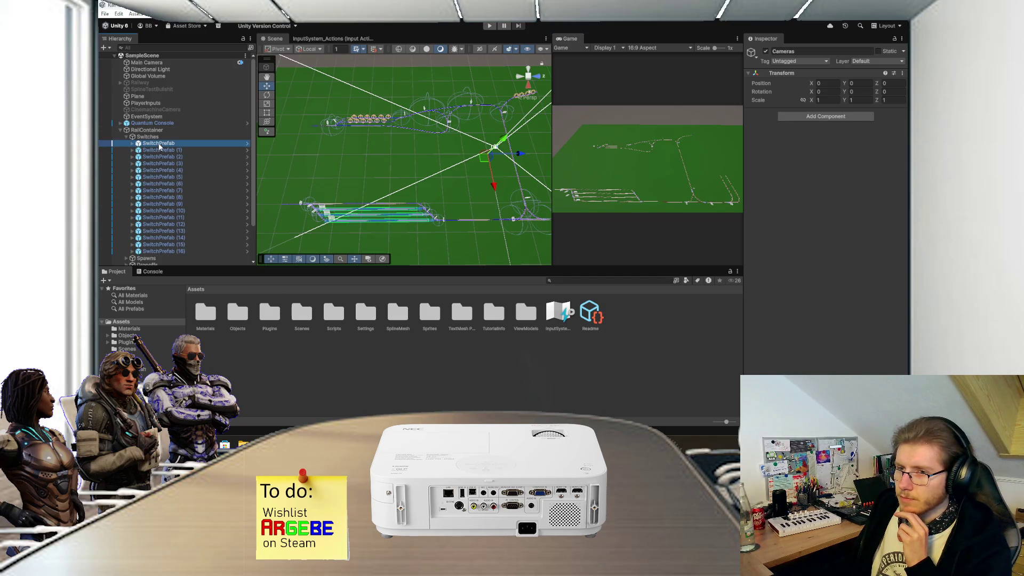
click(784, 79)
key(Down)
click(861, 92)
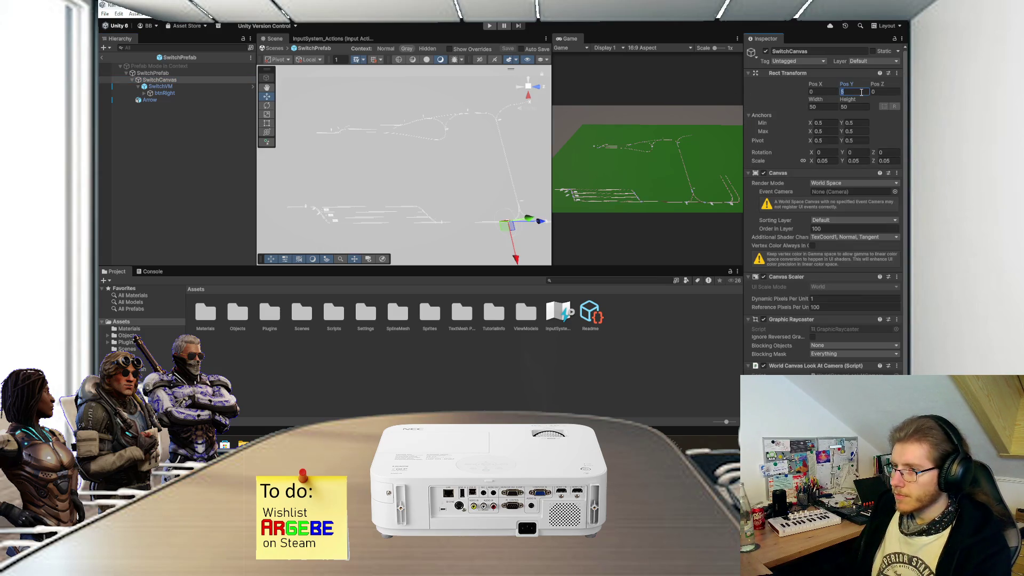
text(4)
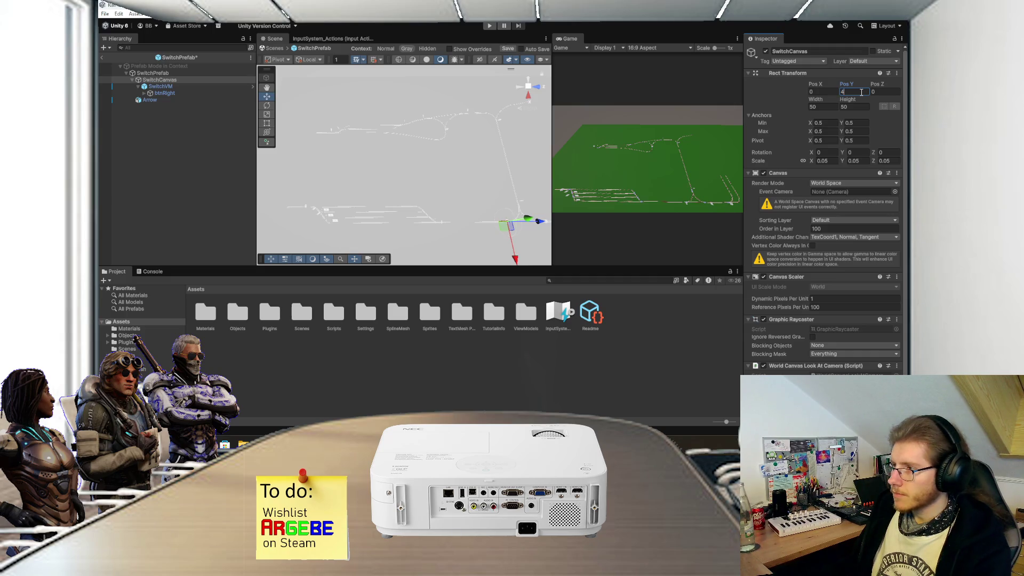
key(ctrl+s)
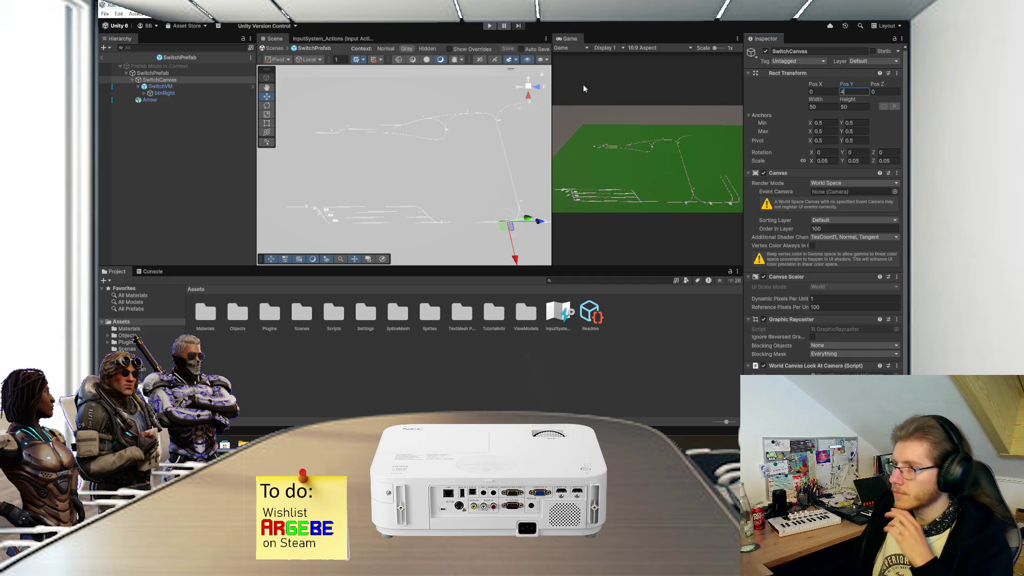
click(101, 58)
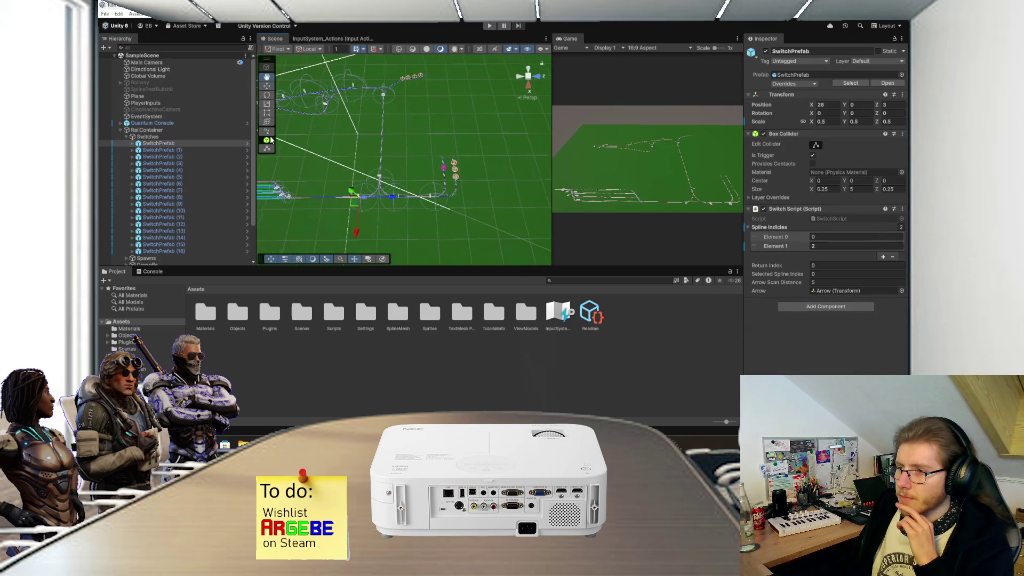
- Browse the switch prefabs and select SwitchPrefab (3)'s SwitchCanvas
click(212, 170)
click(210, 156)
click(207, 144)
click(204, 156)
click(198, 164)
scroll(440, 215, up, 2)
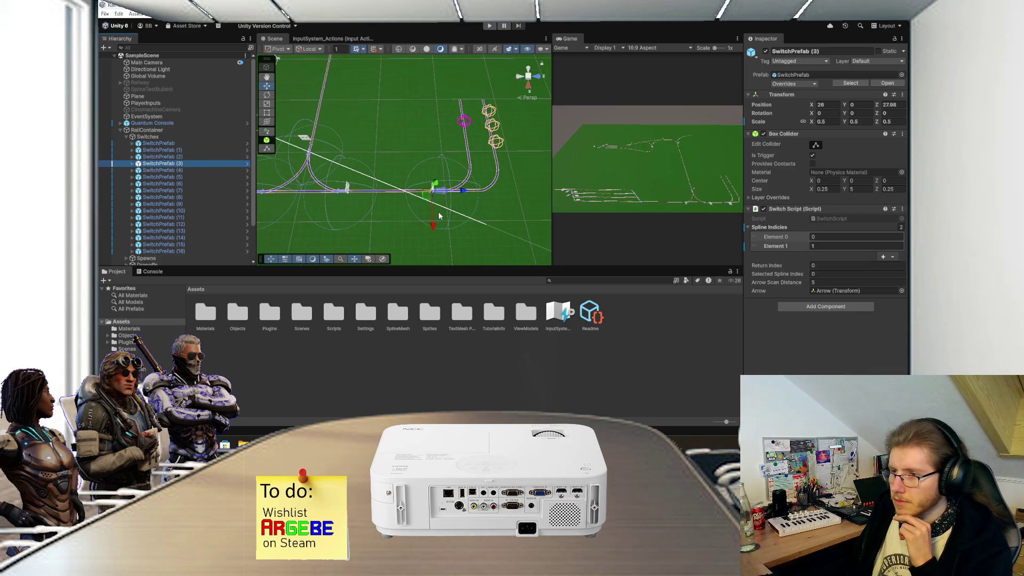
click(432, 228)
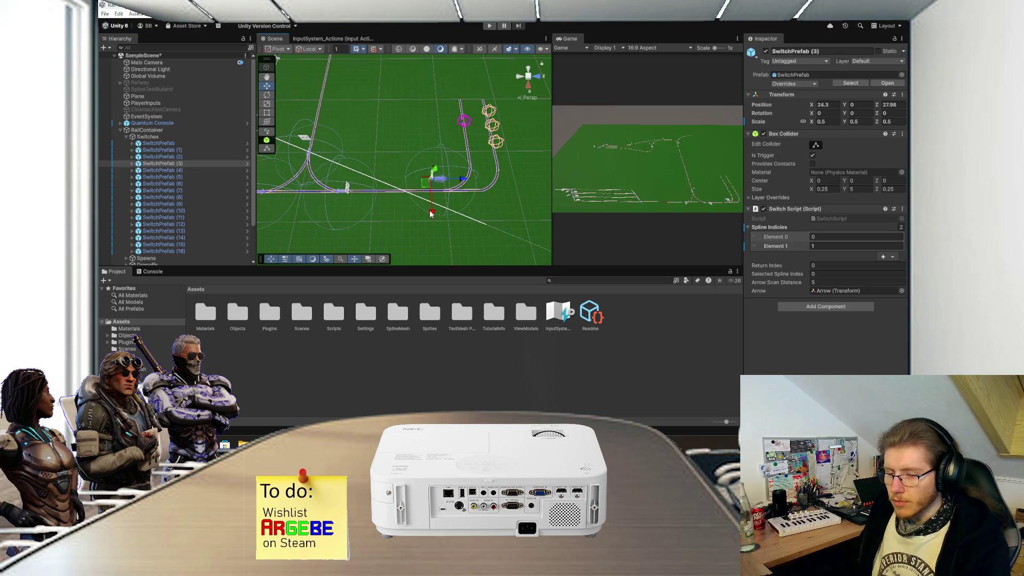
click(133, 164)
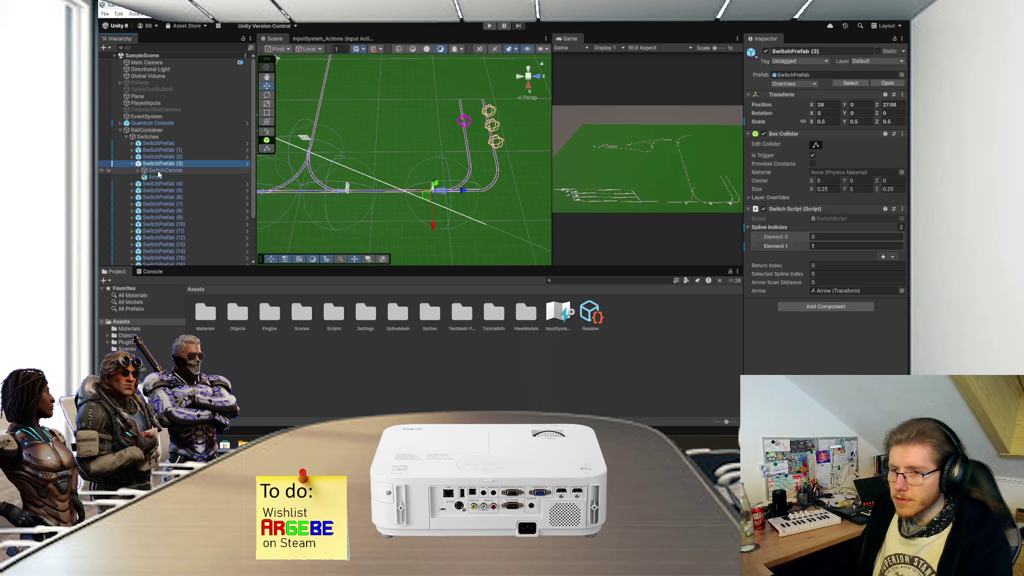
click(160, 171)
- Drag the canvas along X to -2.9 beside its switch, then play-test with the Game view enlarged
drag(439, 220, 437, 209)
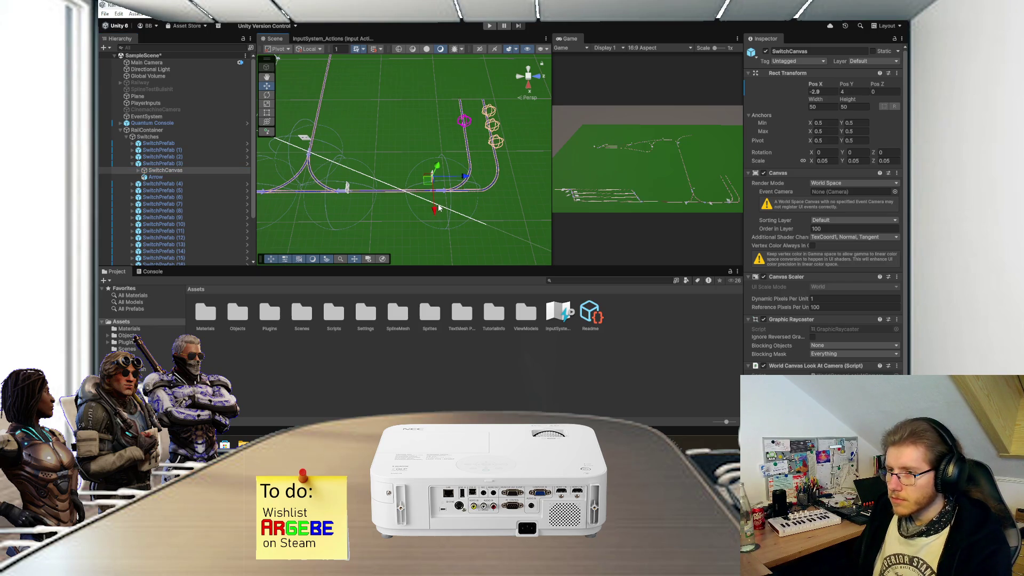
drag(372, 204, 449, 201)
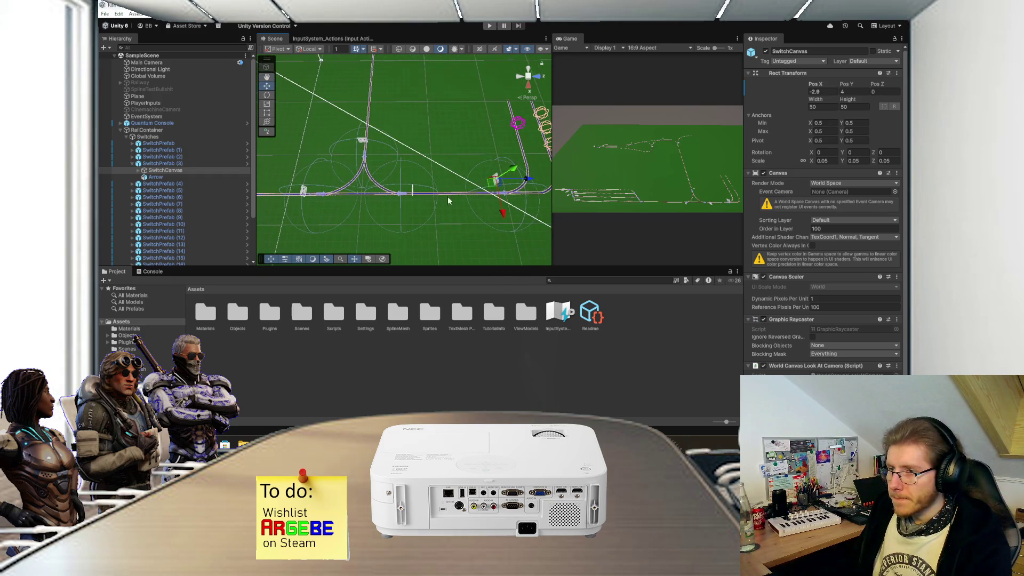
click(489, 27)
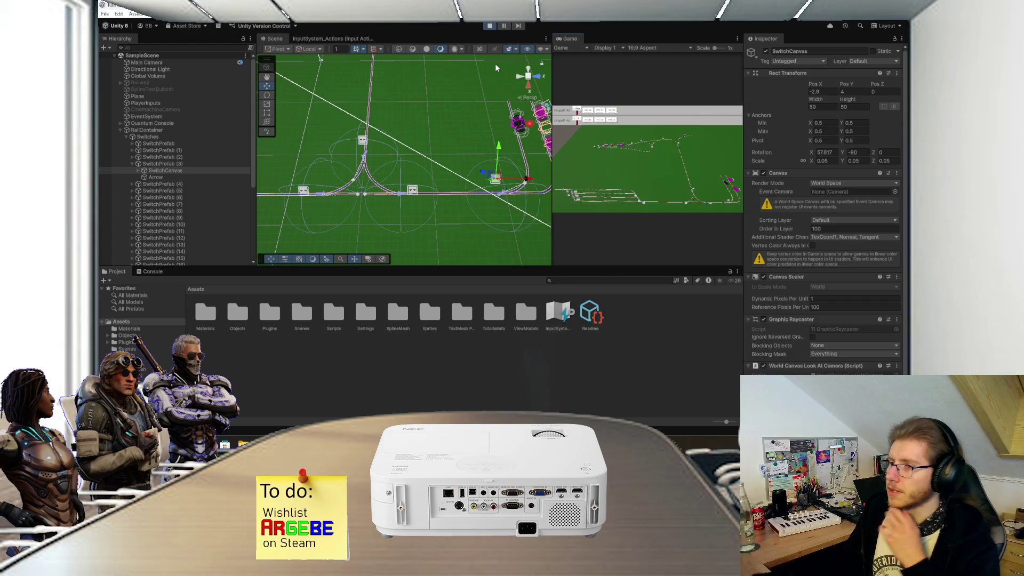
double_click(575, 41)
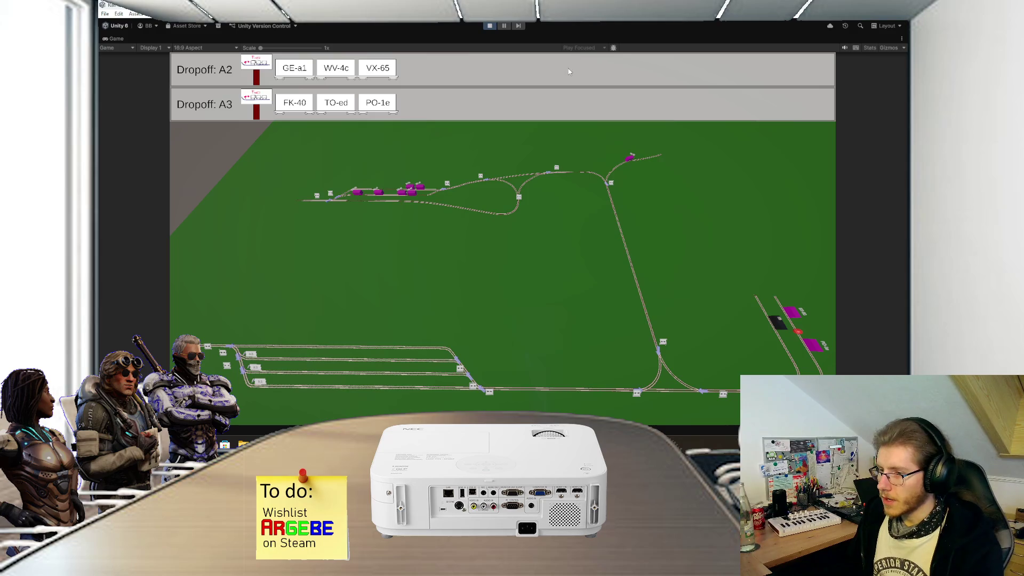
- Stop play mode and pan the Scene view to the parallel station tracks
click(490, 26)
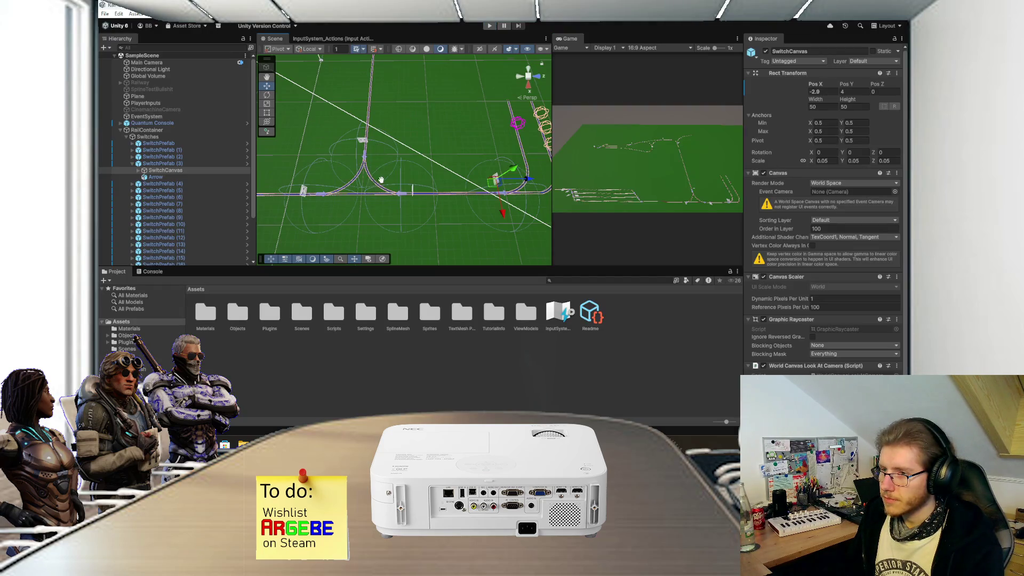
mouse_move(382, 179)
mouse_down()
mouse_move(466, 196)
mouse_move(445, 180)
mouse_up()
scroll(447, 171, up, 2)
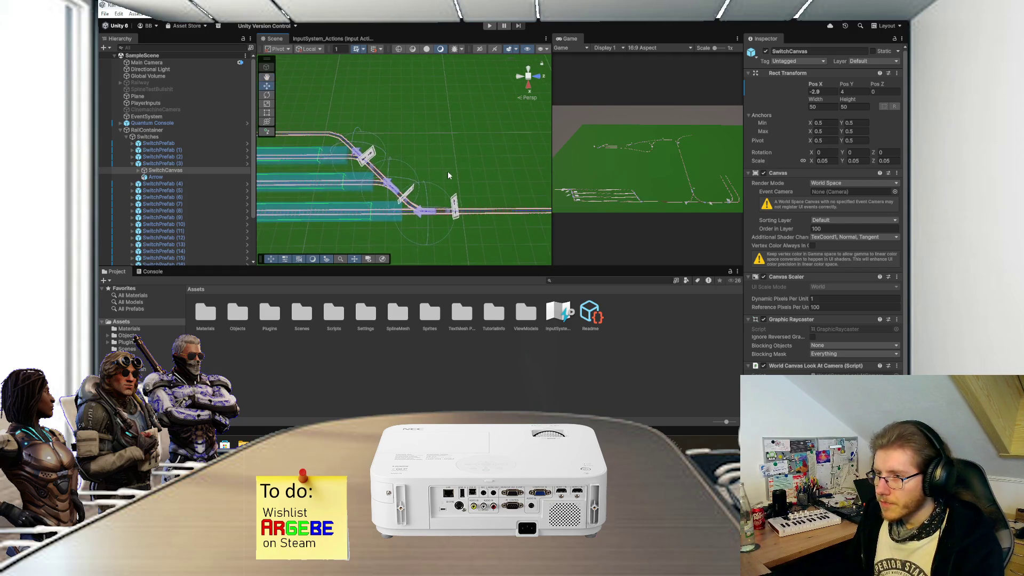
- Collapse SwitchPrefab (3) and inspect SwitchPrefab (4)'s SwitchCanvas
click(132, 164)
click(424, 216)
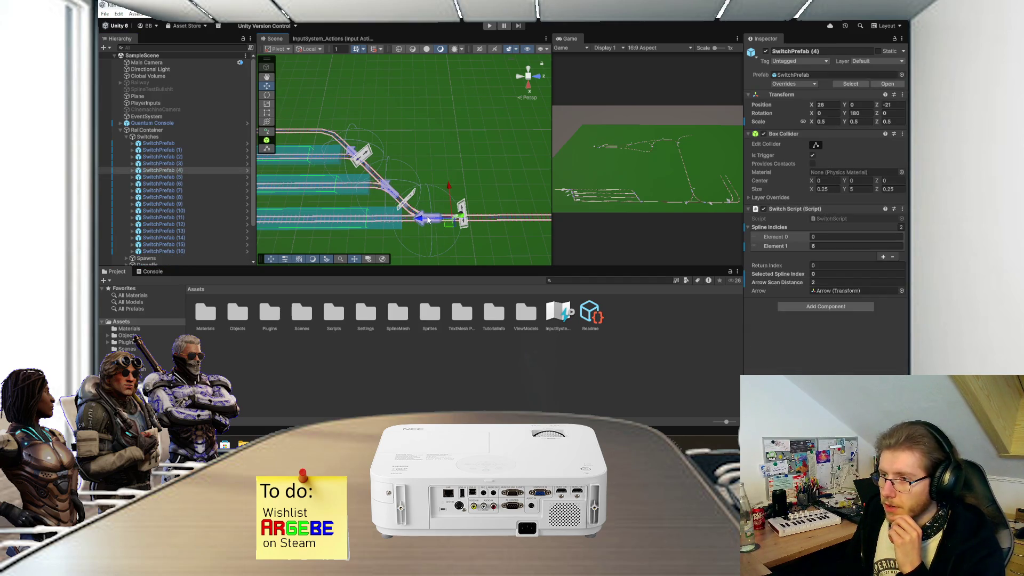
click(132, 171)
click(163, 177)
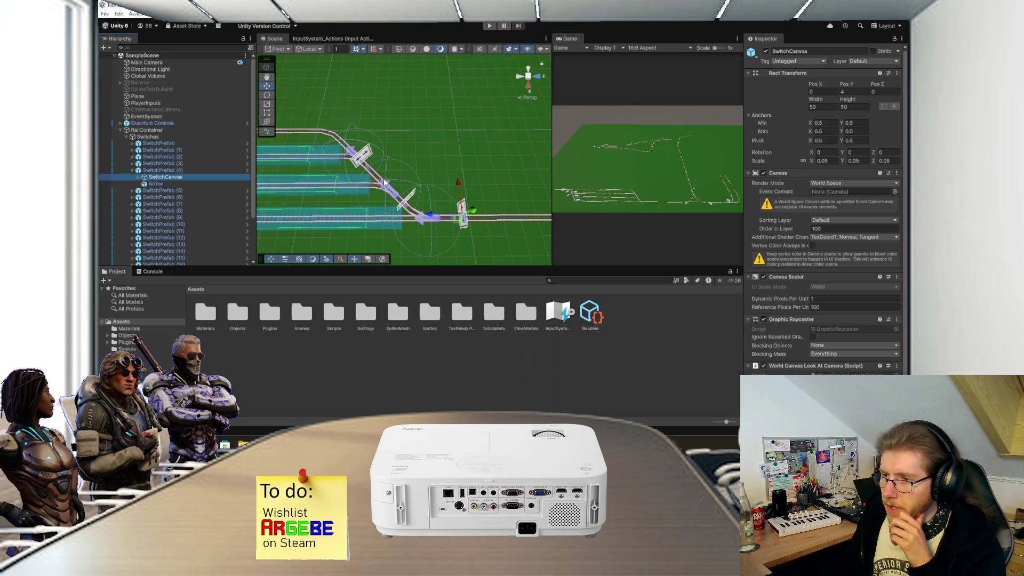
click(133, 170)
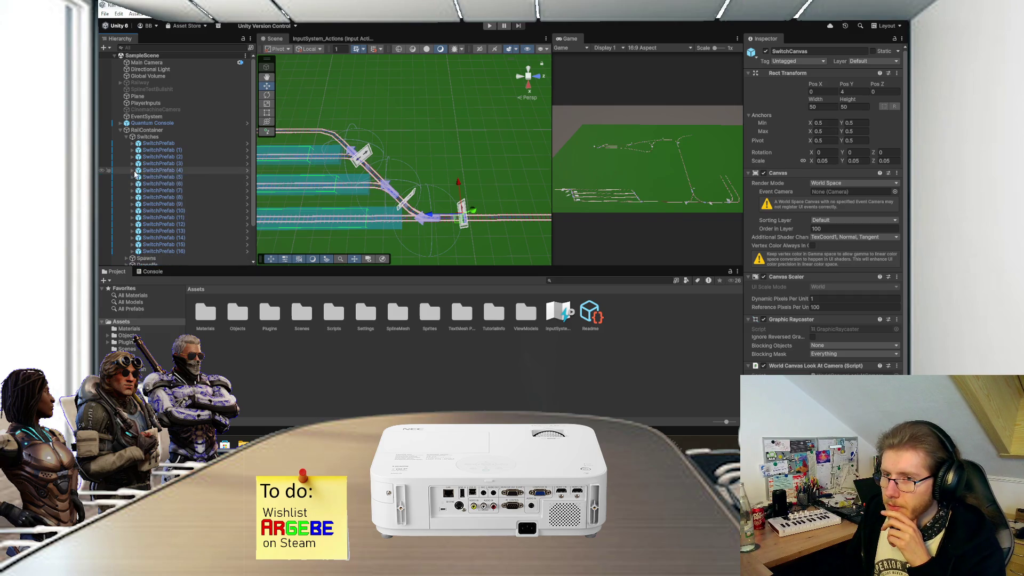
- Push SwitchPrefab (5)'s SwitchCanvas off the track along Z and switch the gizmo to Global
click(148, 178)
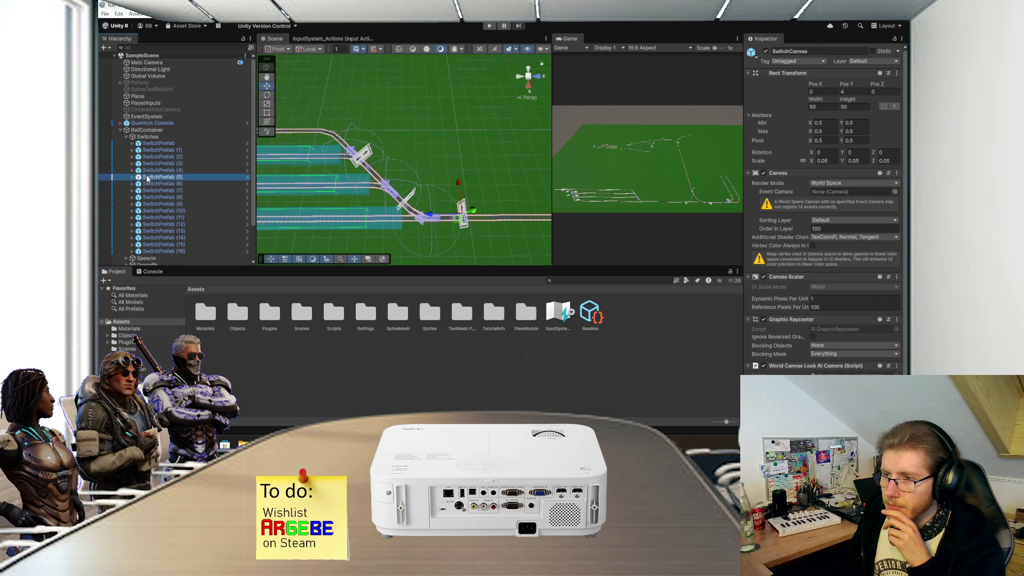
click(132, 177)
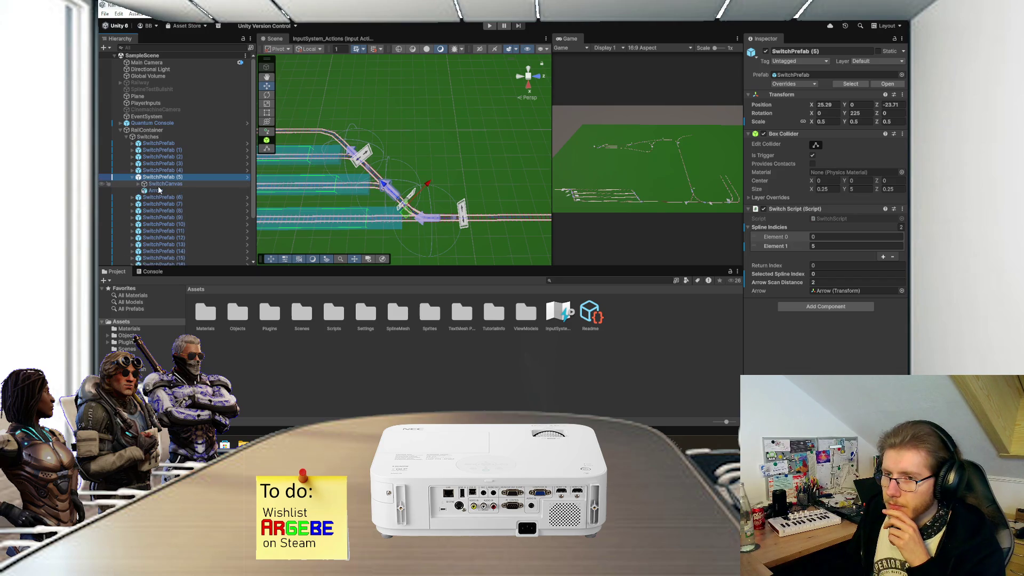
click(166, 183)
mouse_move(389, 185)
mouse_down()
mouse_move(425, 160)
mouse_move(387, 159)
mouse_move(437, 156)
mouse_up()
click(302, 49)
click(313, 59)
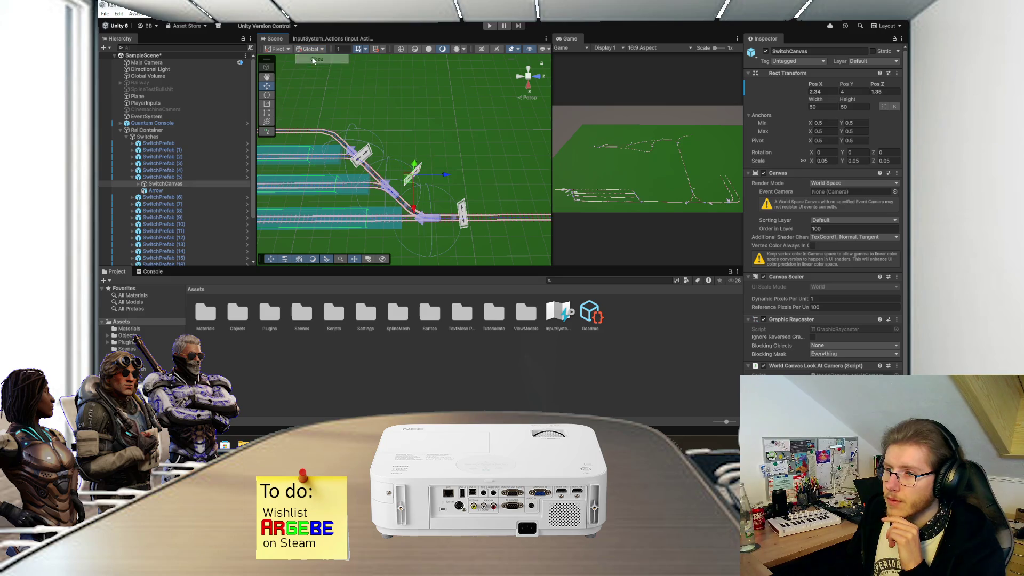
- Move SwitchPrefab (6)'s SwitchCanvas beside its switch to X 2.6, Y 4, Z -0.16
click(131, 177)
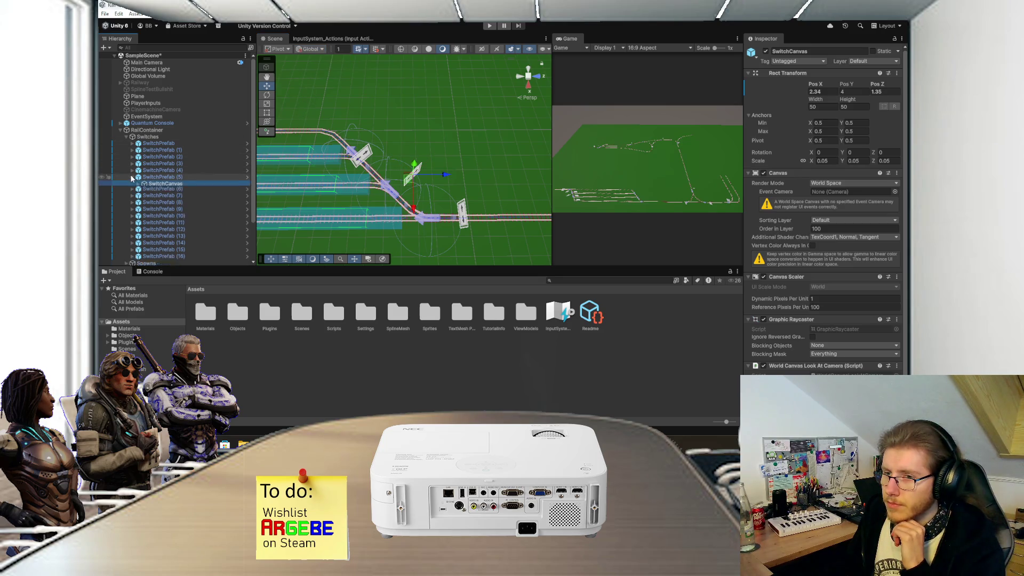
click(361, 165)
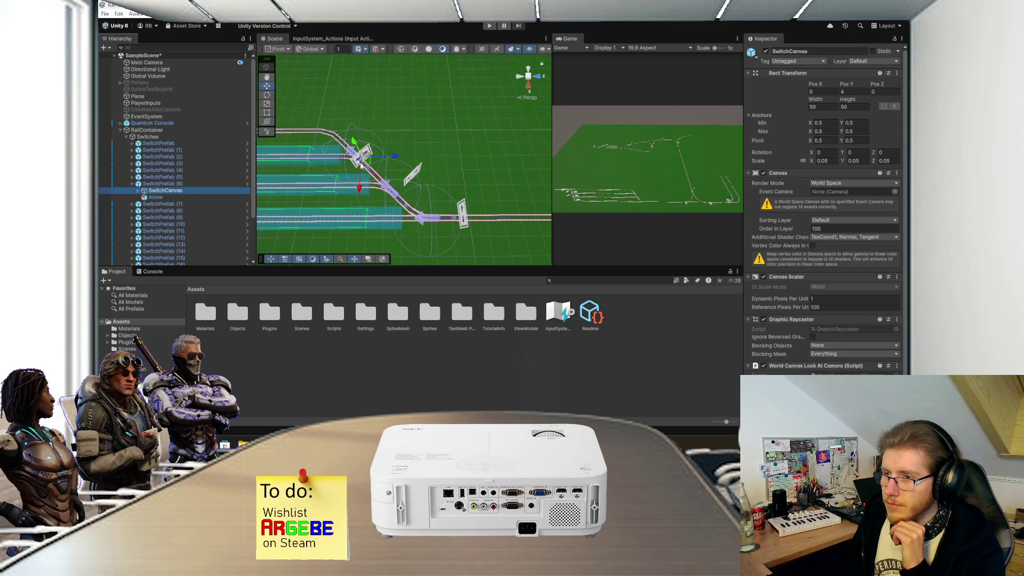
drag(394, 159, 411, 157)
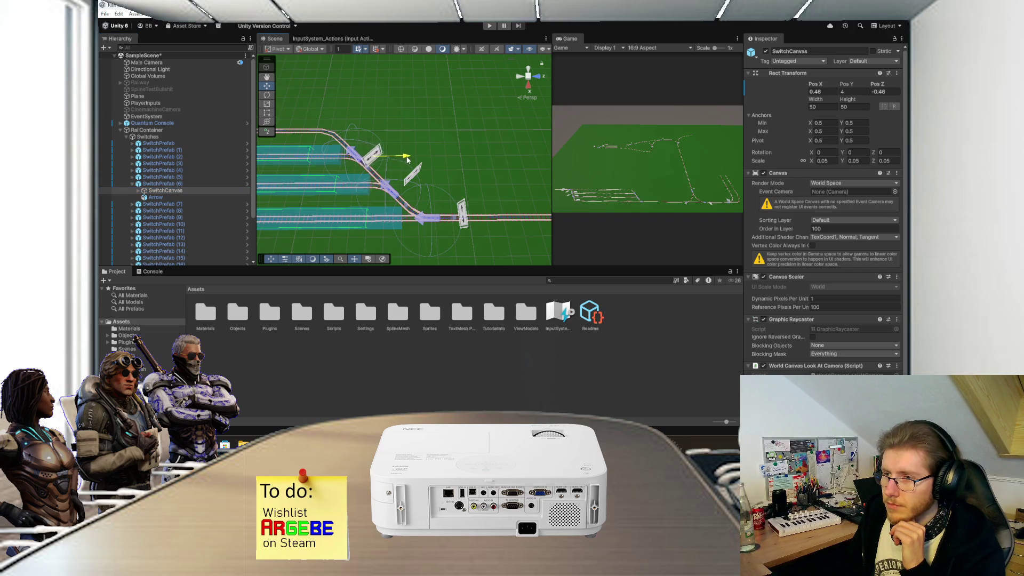
click(373, 195)
click(320, 185)
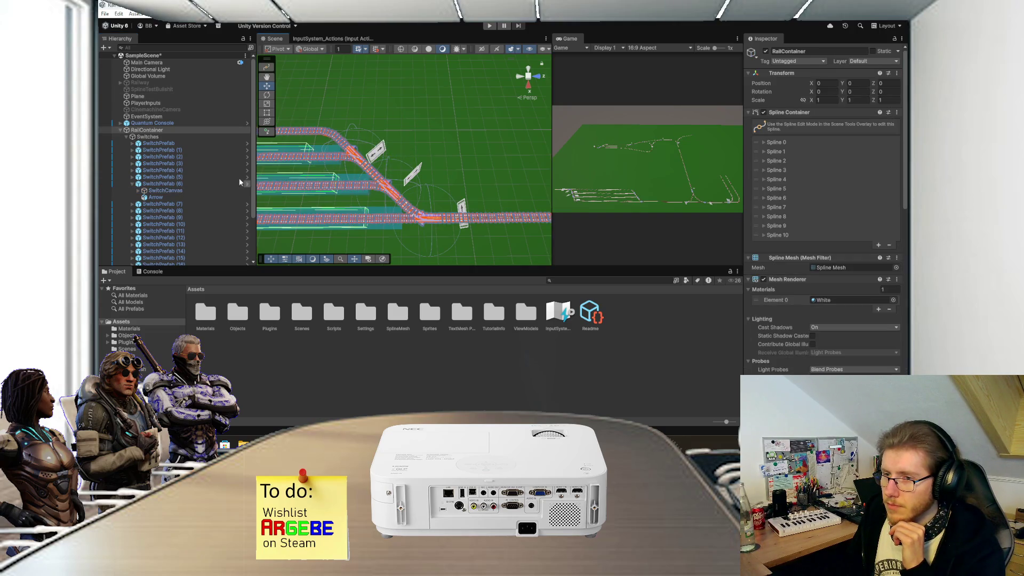
click(165, 190)
mouse_move(368, 186)
mouse_down()
mouse_move(379, 141)
mouse_move(415, 147)
mouse_up()
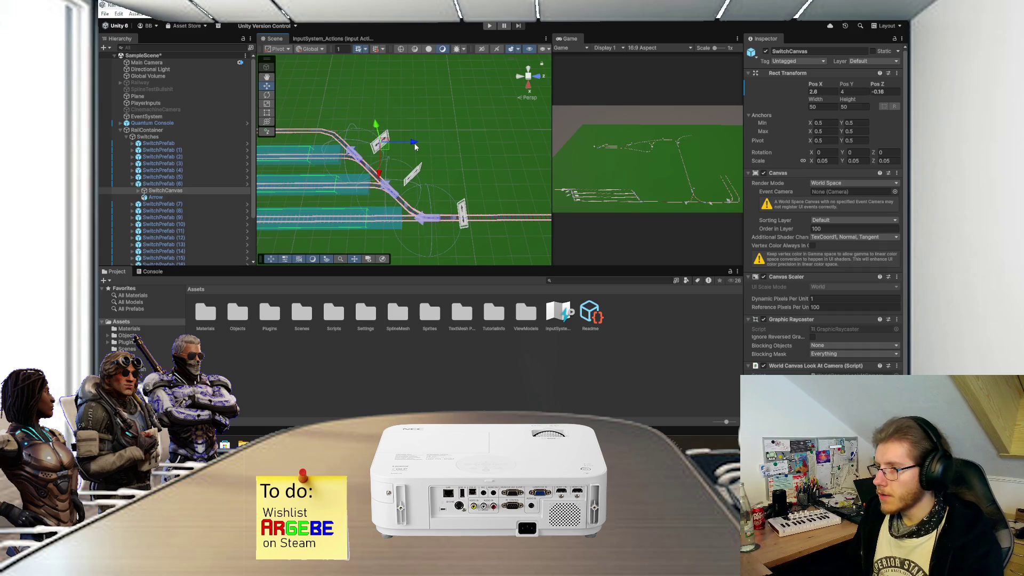
mouse_move(324, 177)
mouse_down()
mouse_move(401, 190)
mouse_move(420, 174)
mouse_move(341, 161)
mouse_move(461, 168)
mouse_move(452, 197)
mouse_move(498, 186)
mouse_up()
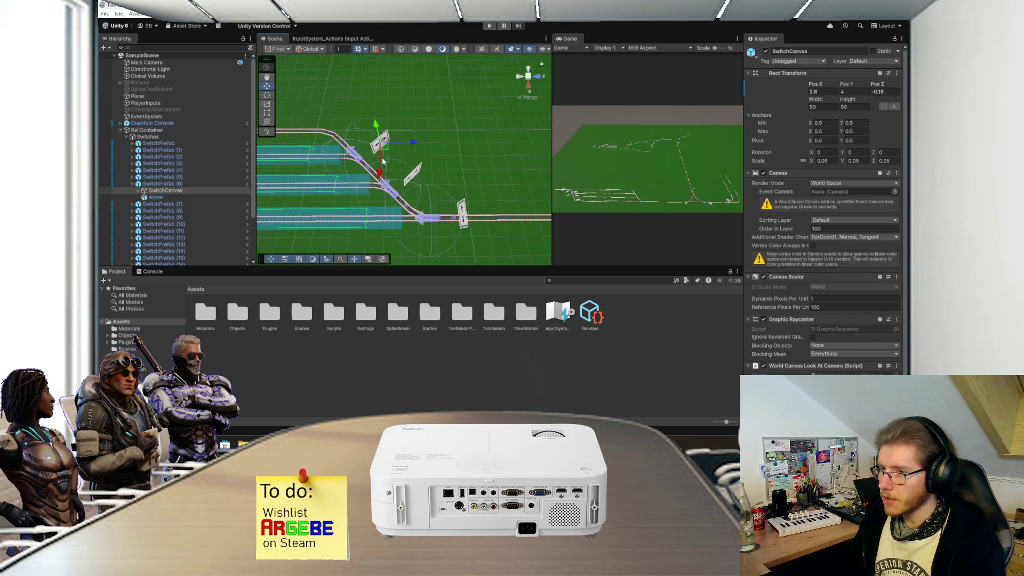
- Push SwitchPrefab (9)'s SwitchCanvas off the track along Z
click(138, 184)
click(346, 146)
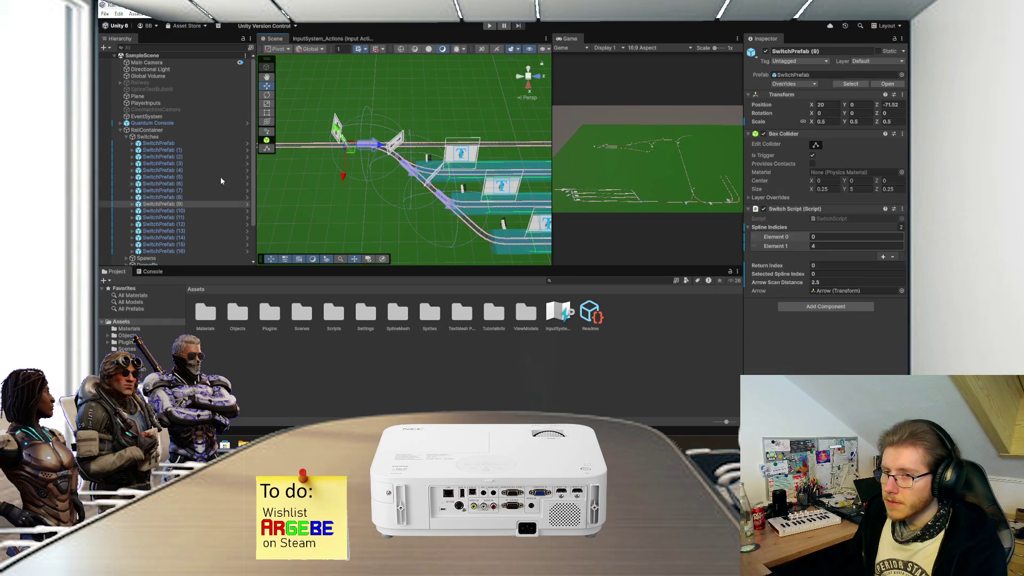
click(132, 204)
click(164, 210)
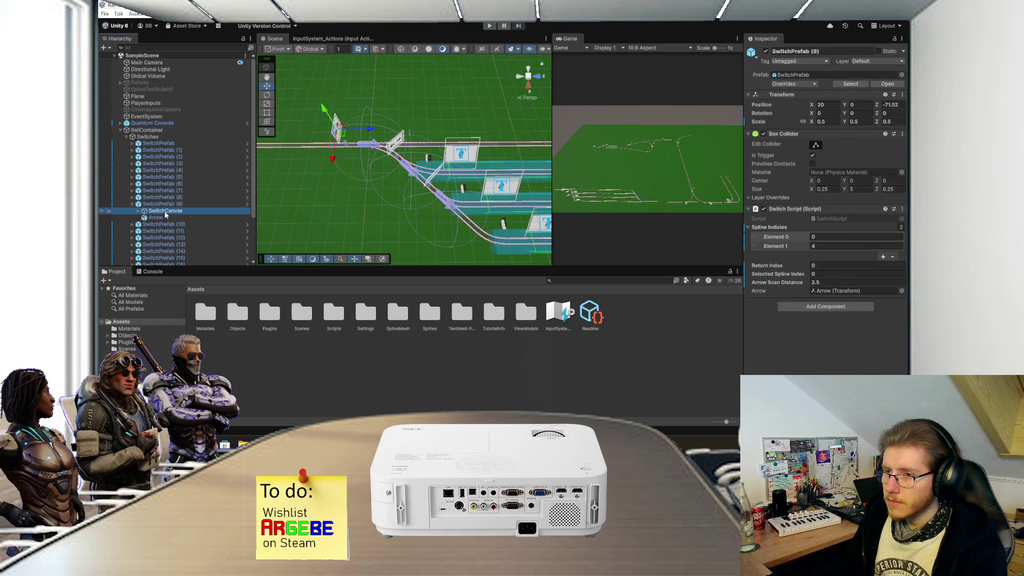
mouse_move(370, 129)
mouse_down()
mouse_move(397, 138)
mouse_move(368, 157)
mouse_move(373, 123)
mouse_move(395, 116)
mouse_move(382, 114)
mouse_up()
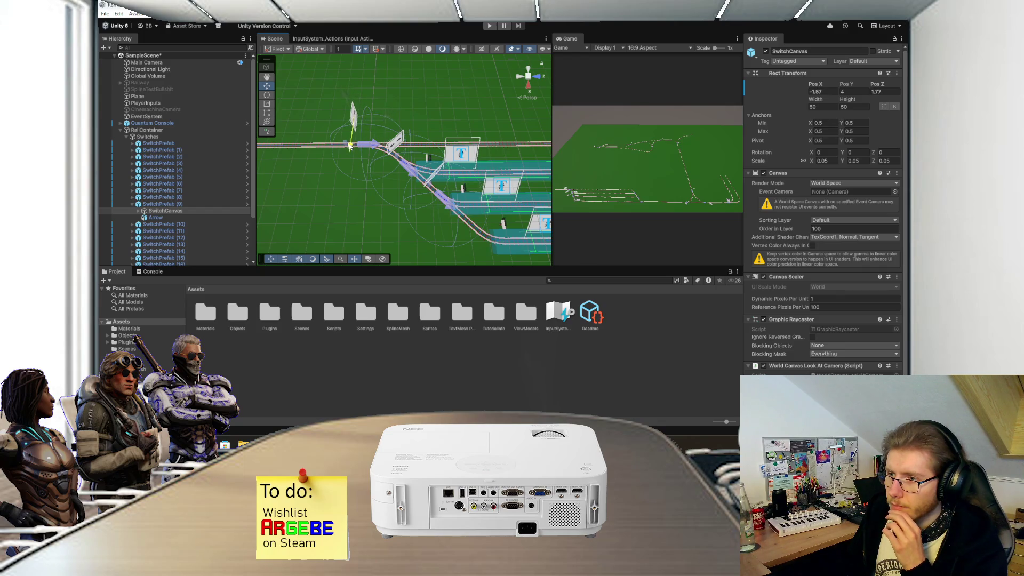
- Revert SwitchPrefab (10)'s SwitchCanvas position with an undo
click(133, 204)
click(132, 210)
click(151, 218)
key(ctrl+z)
click(132, 210)
- Step through SwitchPrefab (11) to (16), then back to (10) and (9), in the Hierarchy
click(143, 217)
click(147, 224)
click(151, 231)
click(153, 237)
click(154, 244)
click(155, 251)
click(160, 211)
click(162, 204)
- Slide SwitchPrefab (7)'s SwitchCanvas beside the track
click(163, 191)
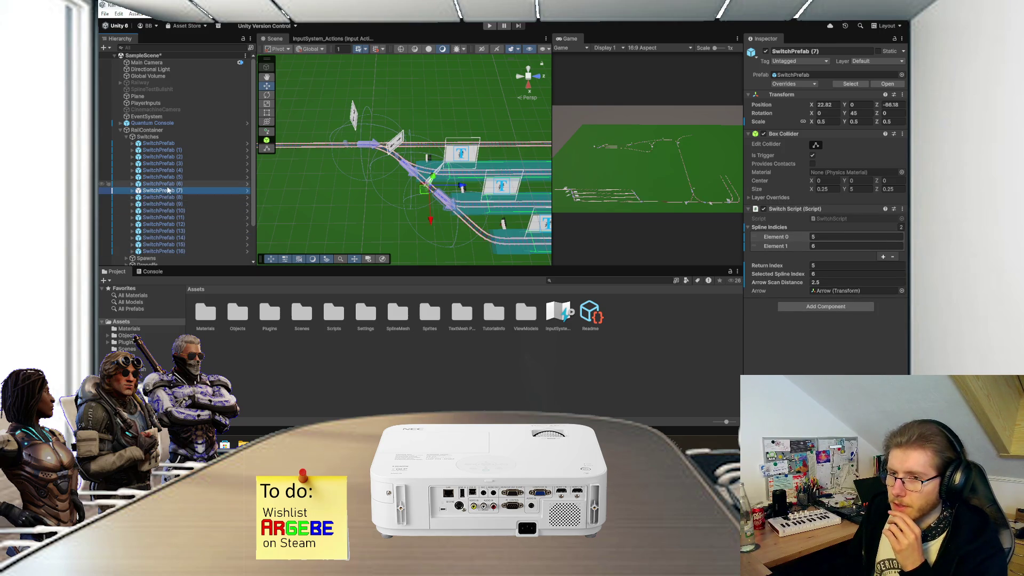
key(Right)
click(155, 198)
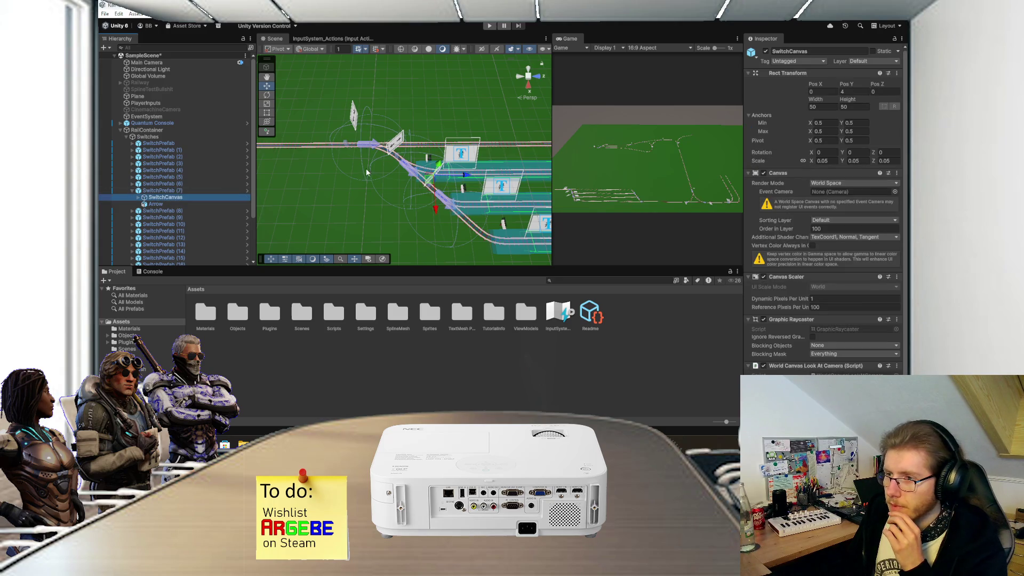
mouse_move(465, 176)
mouse_down()
mouse_move(454, 177)
mouse_move(464, 178)
mouse_move(462, 202)
mouse_move(413, 232)
mouse_up()
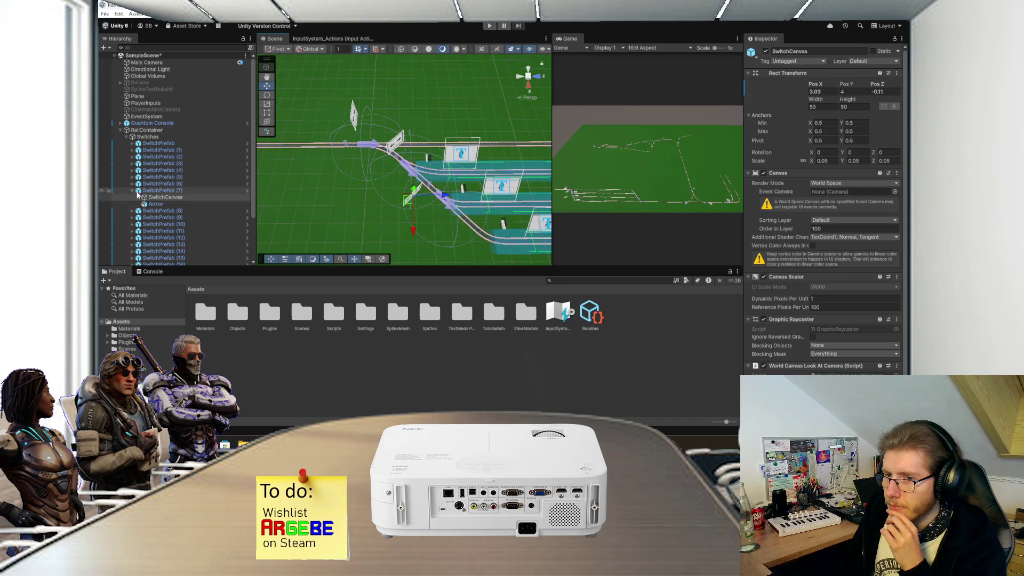
click(133, 191)
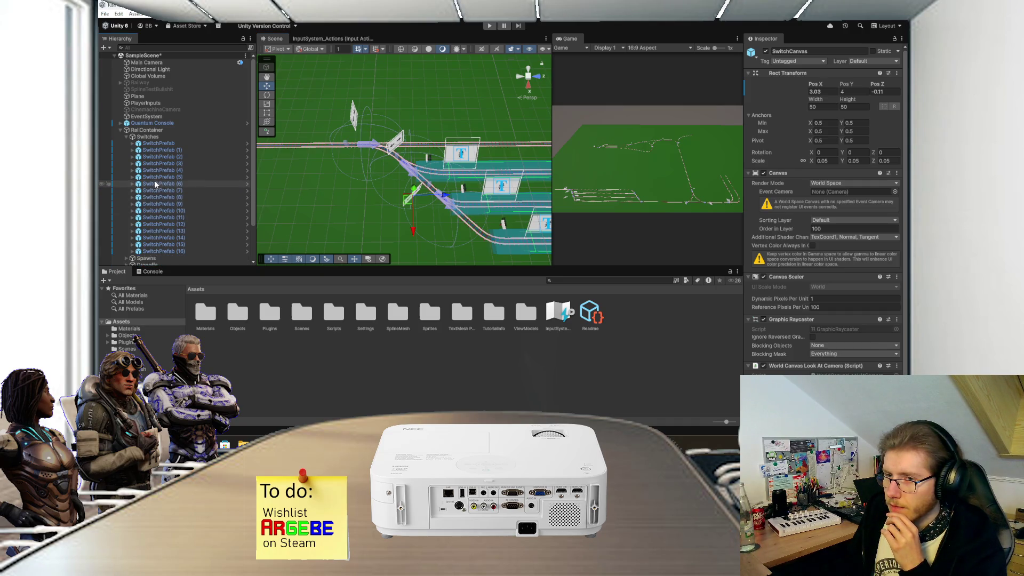
- Shift SwitchPrefab (8)'s SwitchCanvas sideways to X 2.75, off the track
click(160, 184)
click(165, 191)
click(165, 196)
click(132, 198)
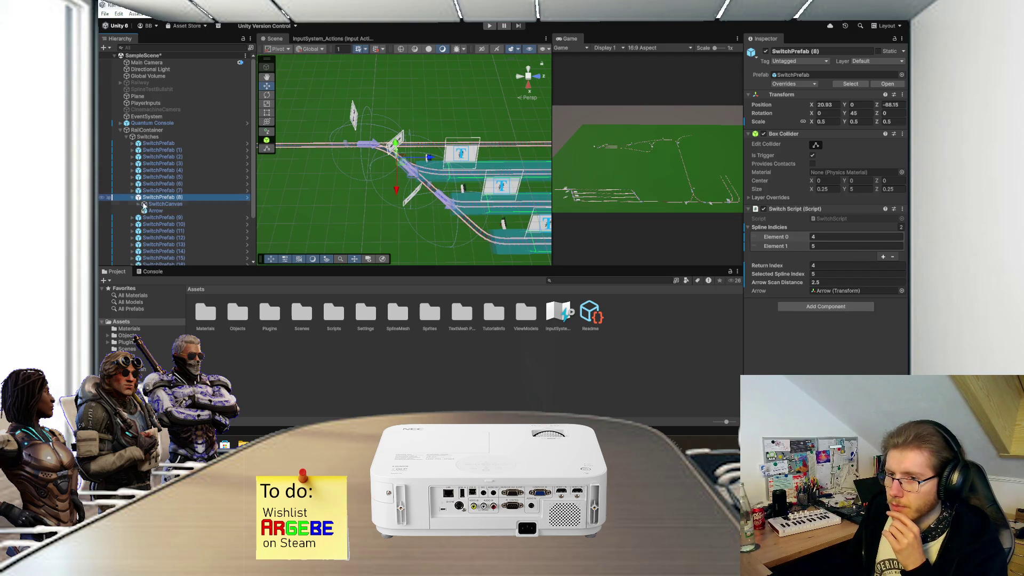
click(182, 204)
mouse_move(396, 169)
mouse_down()
mouse_move(382, 190)
mouse_move(410, 176)
mouse_move(382, 197)
mouse_up()
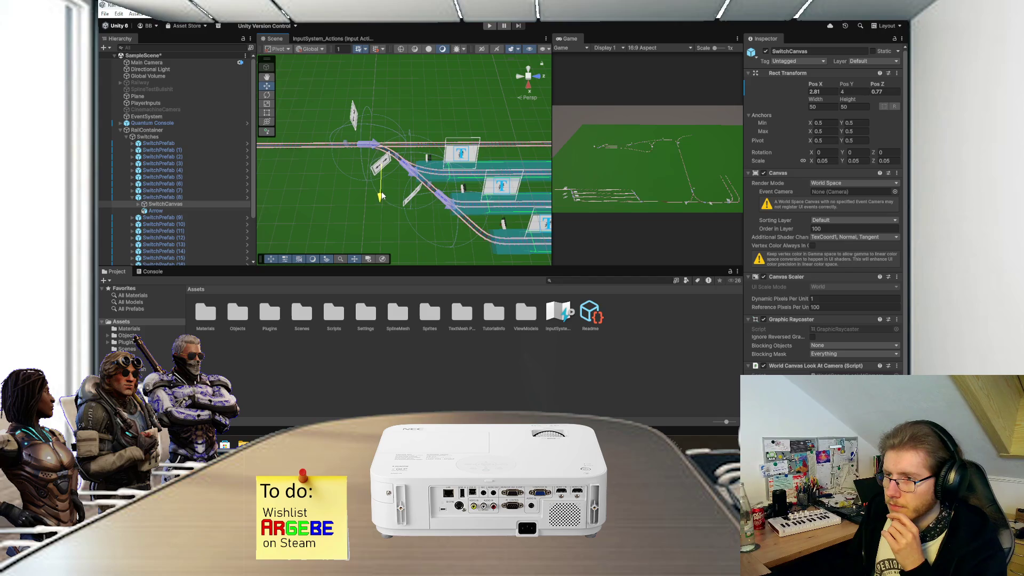
scroll(427, 140, down, 5)
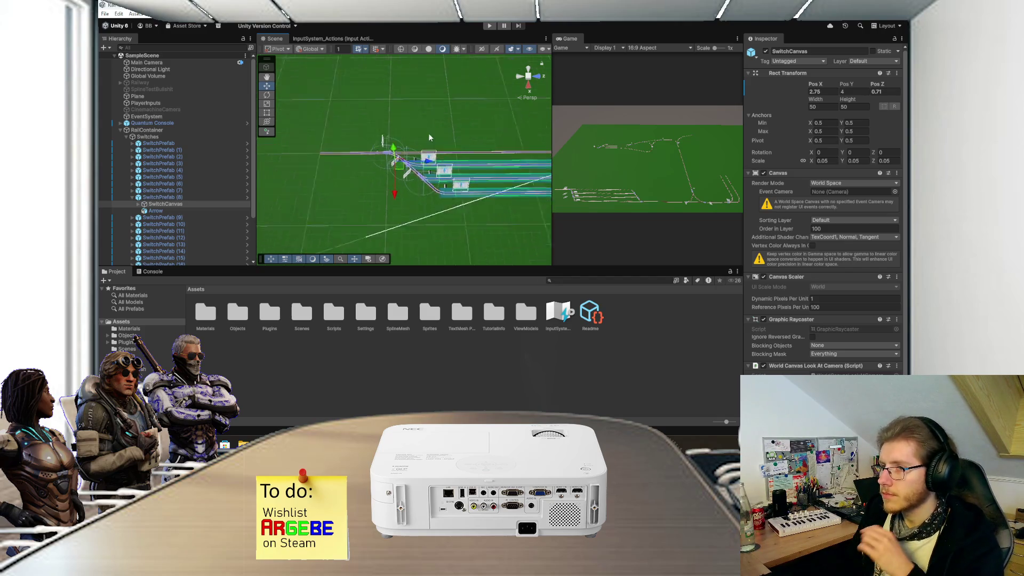
mouse_move(386, 168)
mouse_down()
mouse_move(422, 173)
mouse_move(359, 166)
mouse_move(350, 153)
mouse_up()
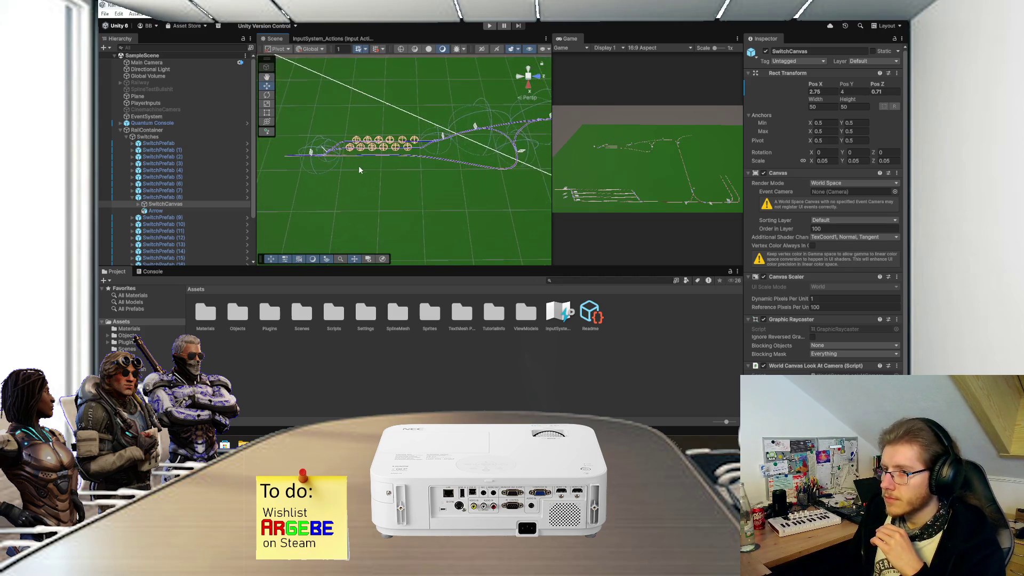
click(311, 150)
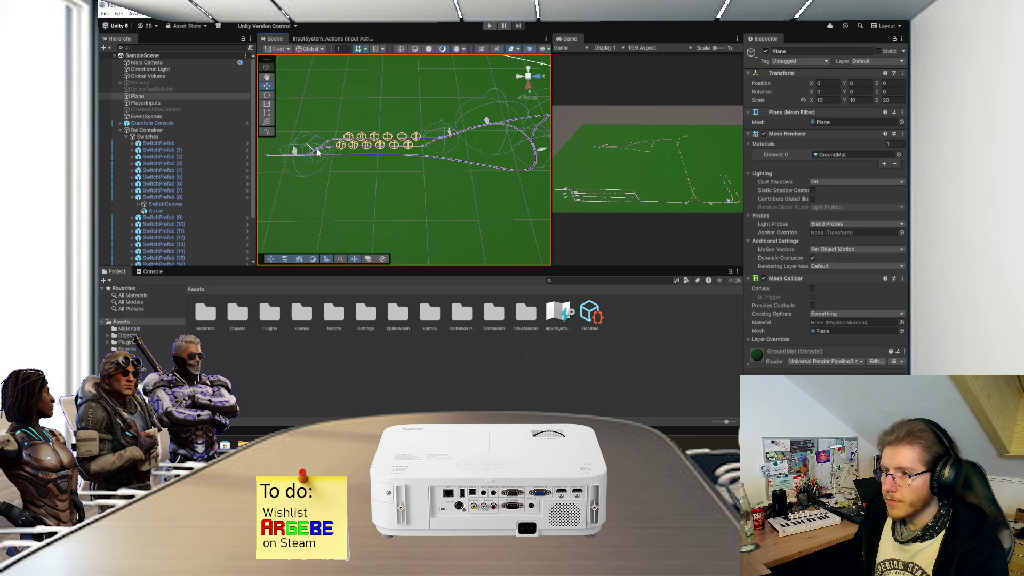
- Frame SwitchPrefab (15) and move its sign away from the track
click(320, 153)
key(f)
scroll(448, 115, down, 3)
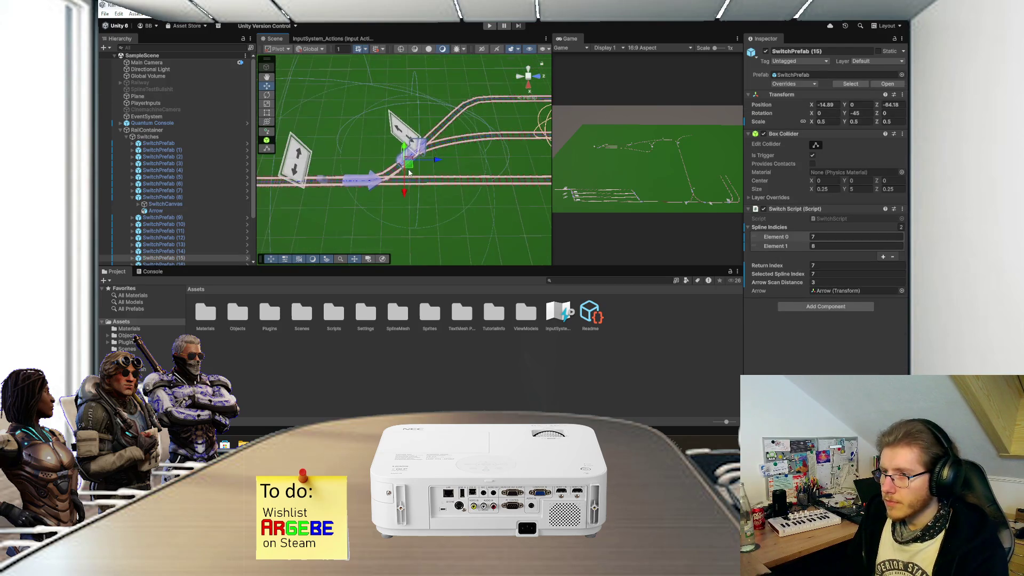
scroll(415, 151, down, 2)
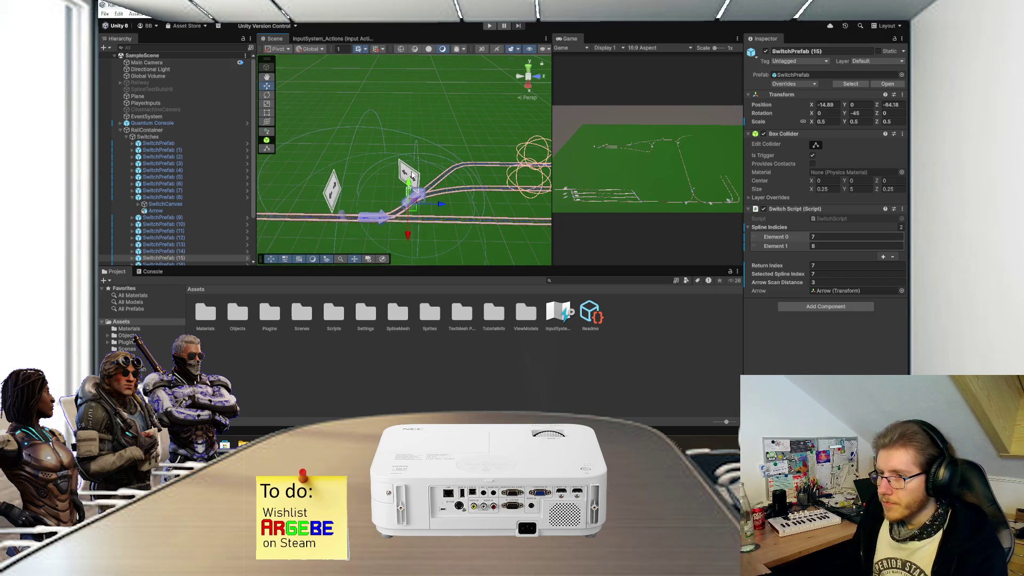
click(411, 176)
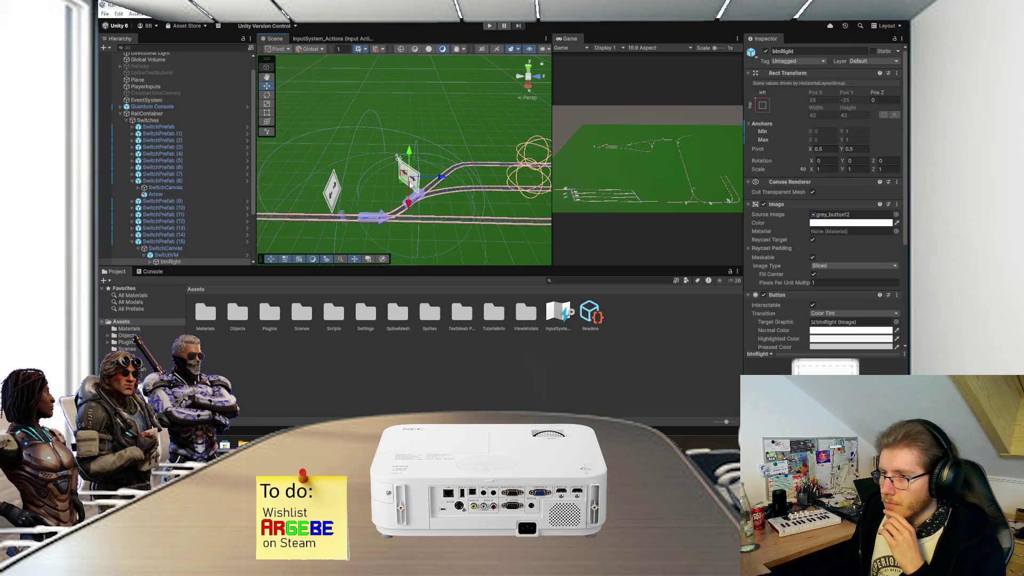
mouse_move(408, 204)
mouse_down()
mouse_move(411, 193)
mouse_move(434, 207)
mouse_move(419, 190)
mouse_up()
click(181, 248)
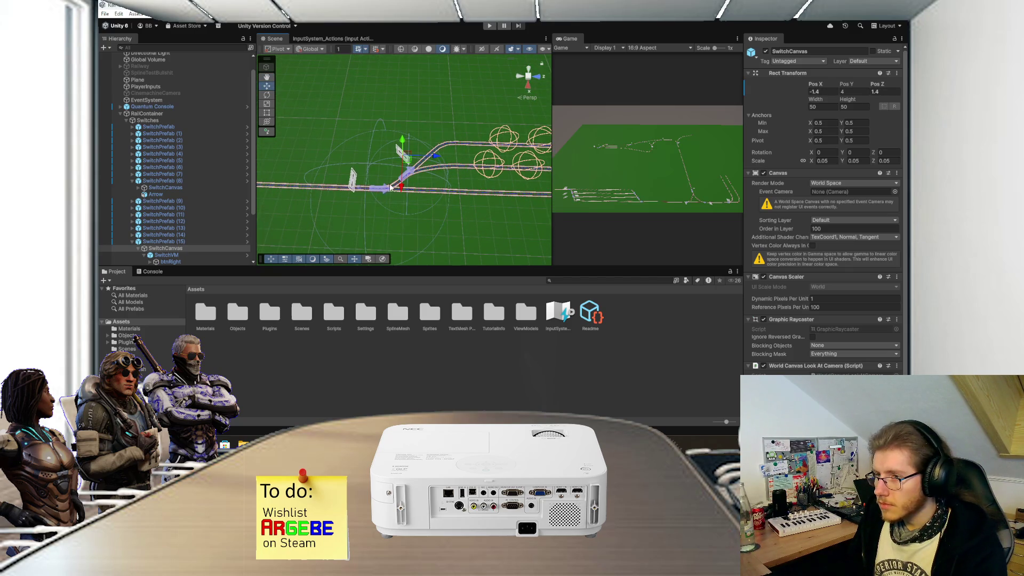
click(138, 248)
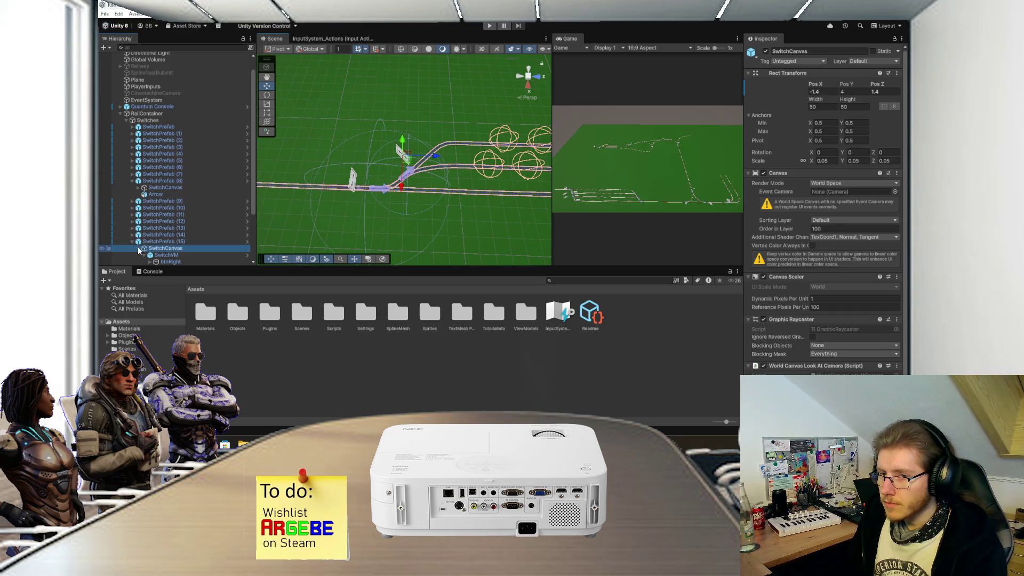
- Place SwitchPrefab (16)'s SwitchCanvas at X 2.79, Z 2.35 beside its switch, then enter Play mode
click(139, 241)
click(158, 235)
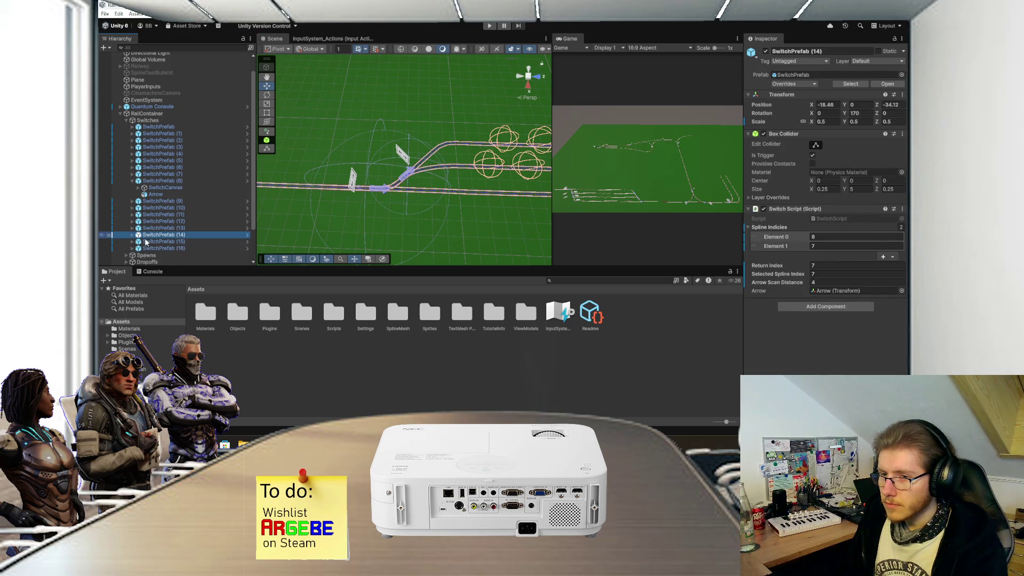
click(154, 249)
click(133, 248)
click(165, 255)
mouse_move(347, 214)
mouse_down()
mouse_move(344, 234)
mouse_move(397, 207)
mouse_move(365, 240)
mouse_up()
mouse_move(465, 177)
mouse_down()
mouse_move(366, 181)
mouse_move(478, 158)
mouse_up()
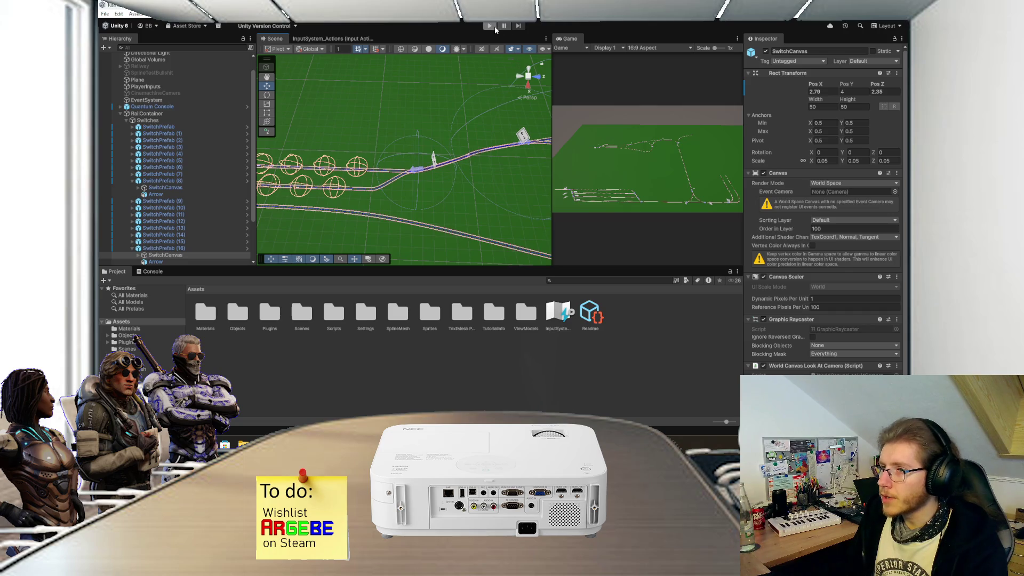
click(491, 26)
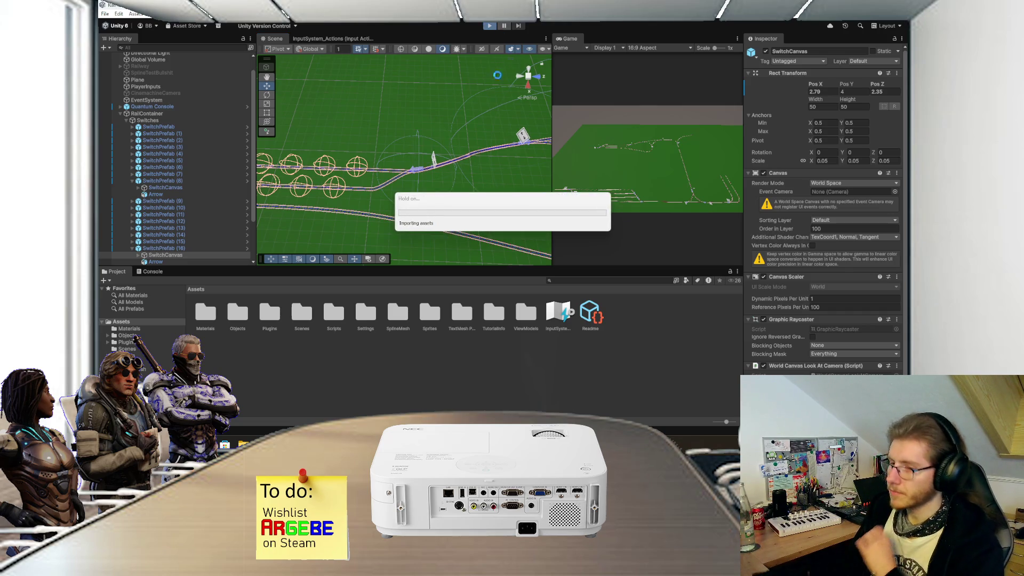
- Briefly switch to Steam, then return and maximize the Game view
key(alt+Tab)
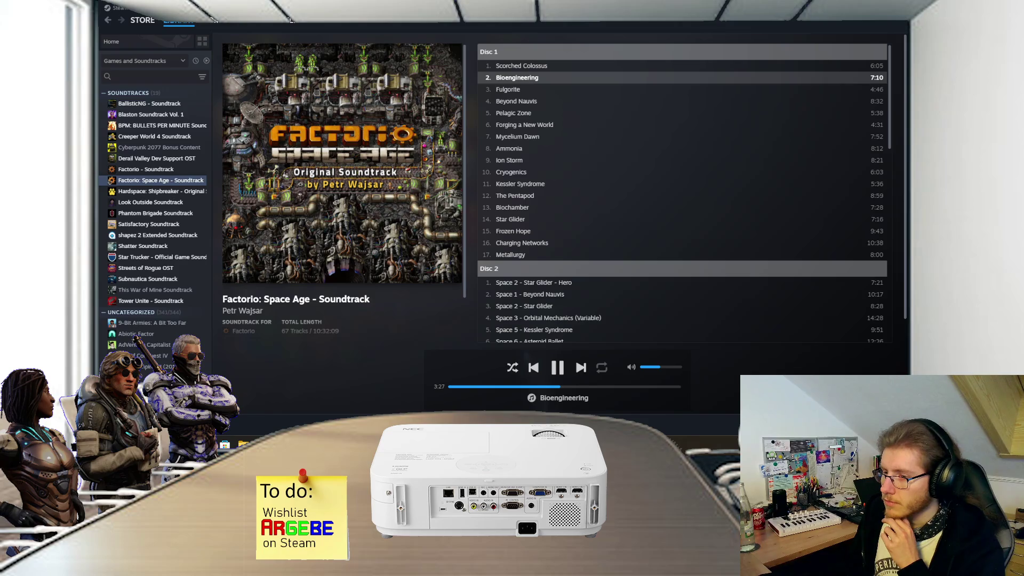
click(415, 398)
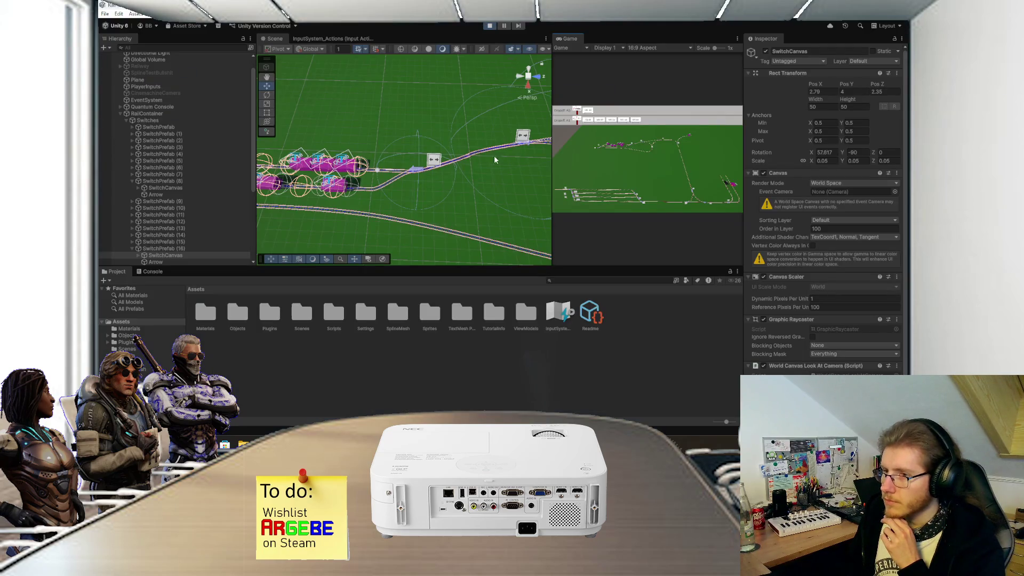
double_click(570, 39)
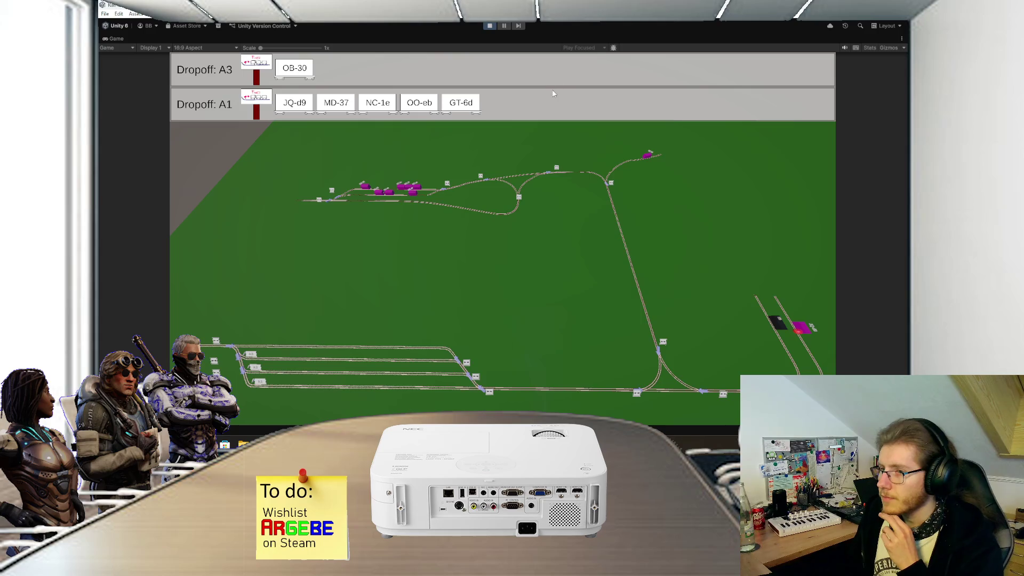
- Check the switch signs through camera views 1 to 4, then stop the game
key(1)
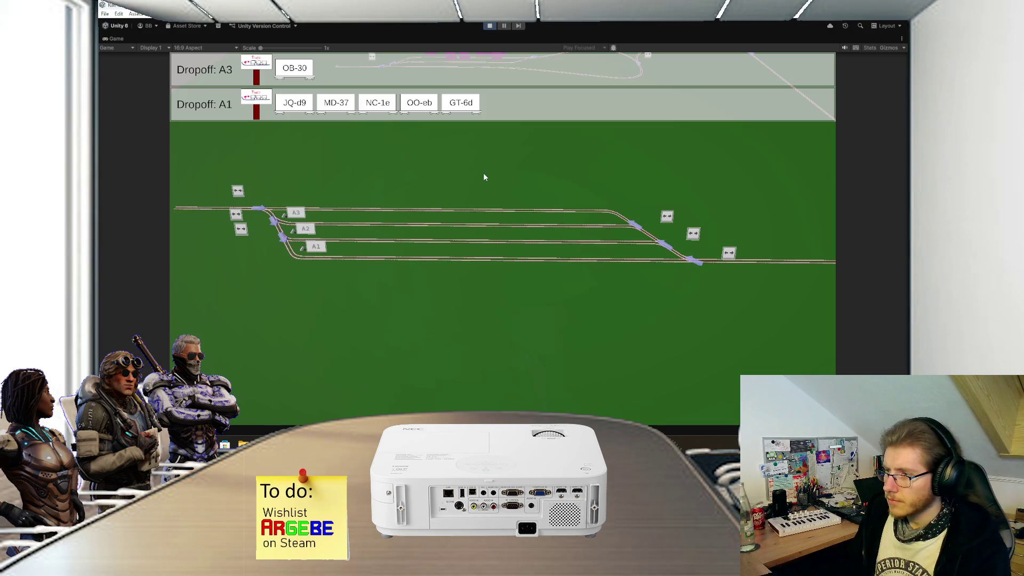
key(2)
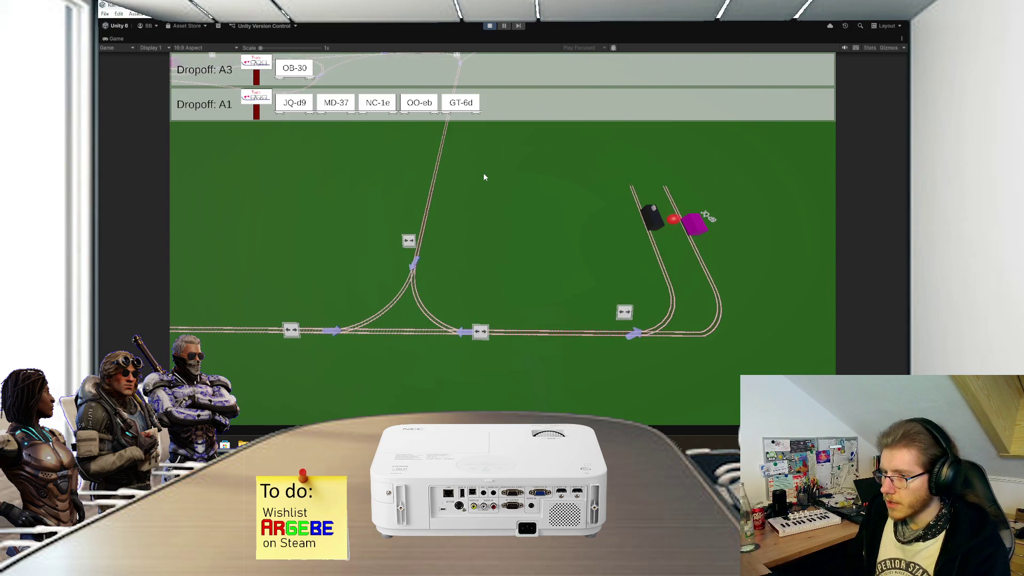
key(3)
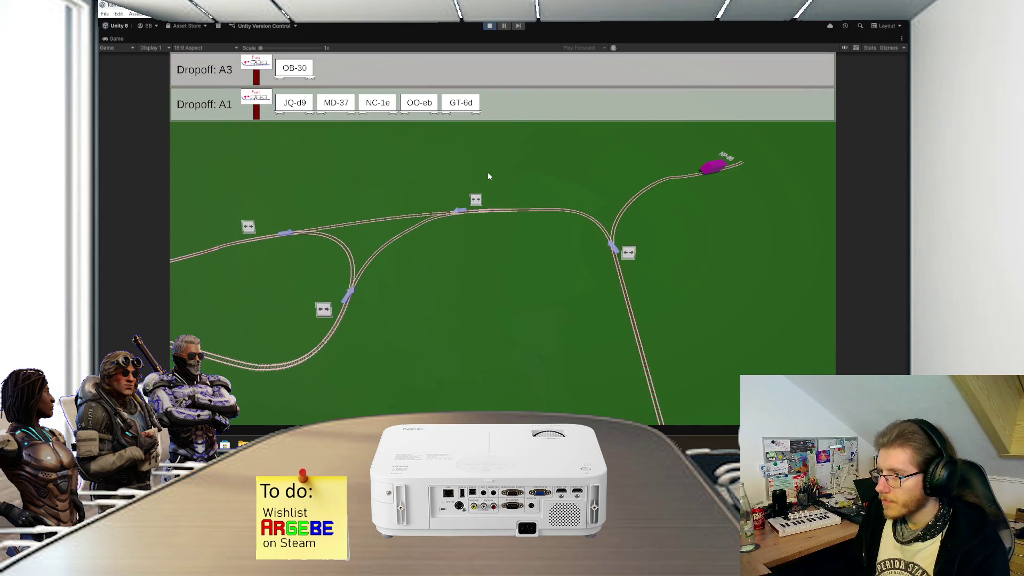
key(4)
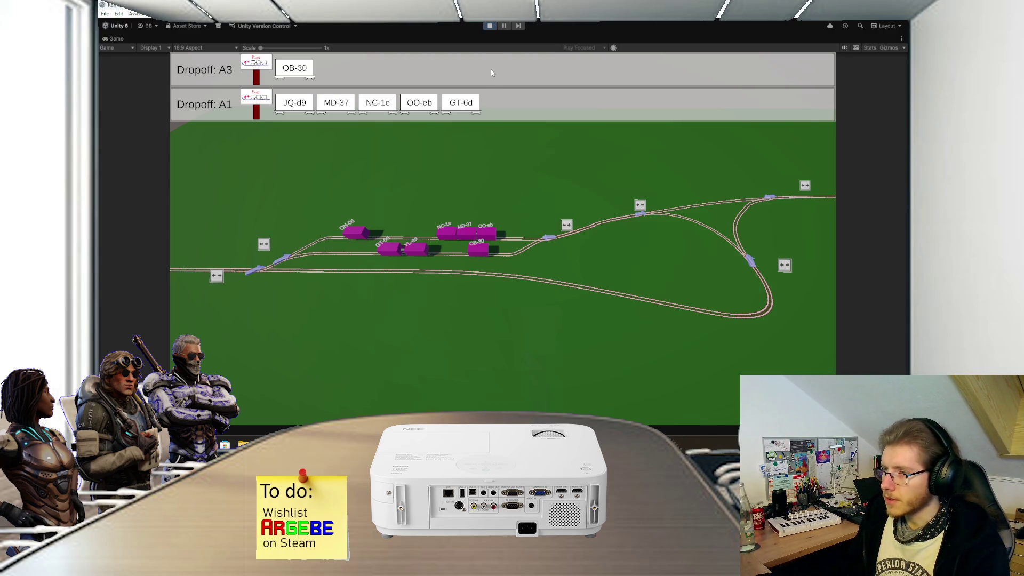
click(488, 25)
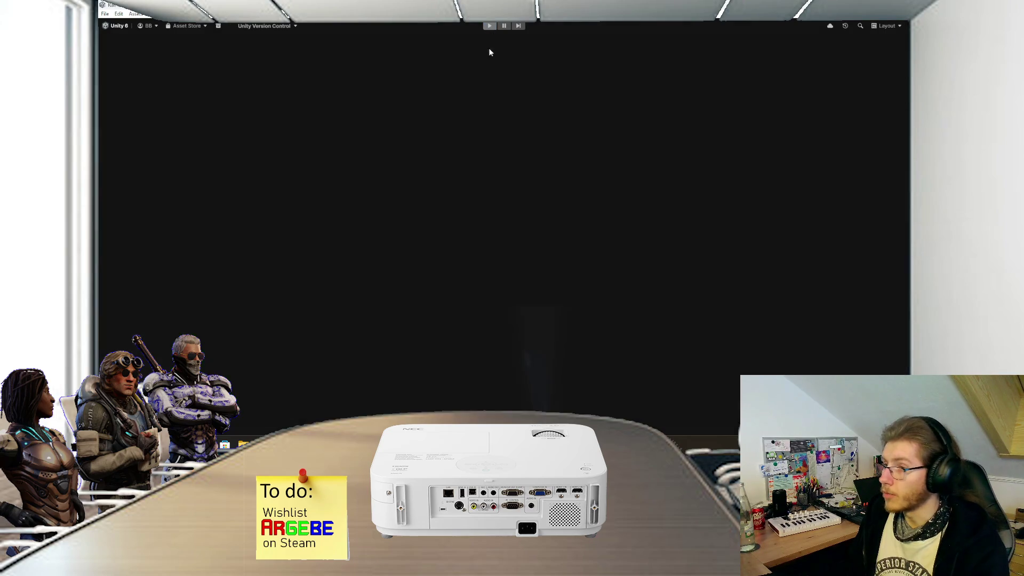
- Frame the SwitchCanvas, collapse the switch entries, and rerun the game in a maximized Game view
scroll(435, 176, down, 10)
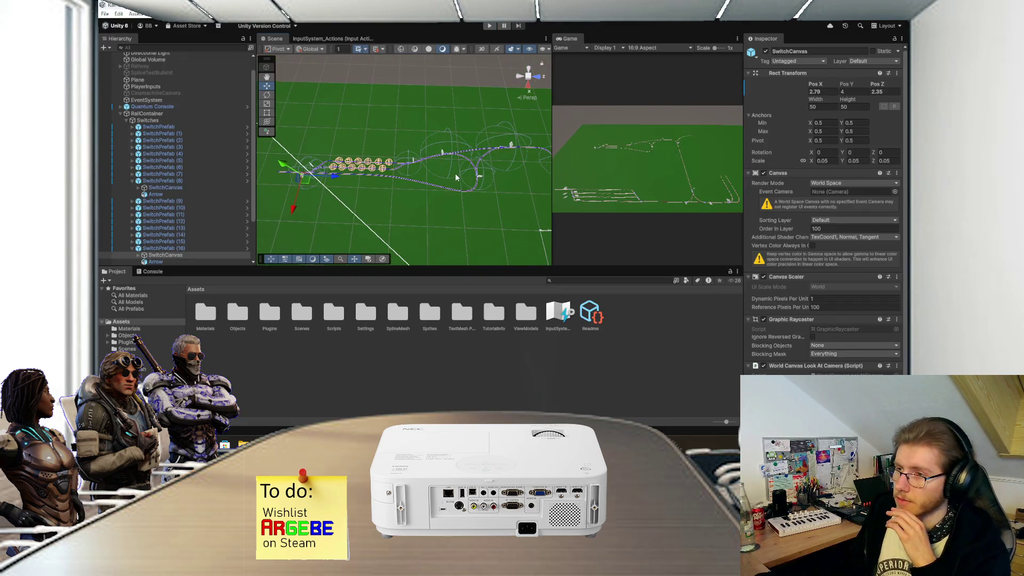
key(f)
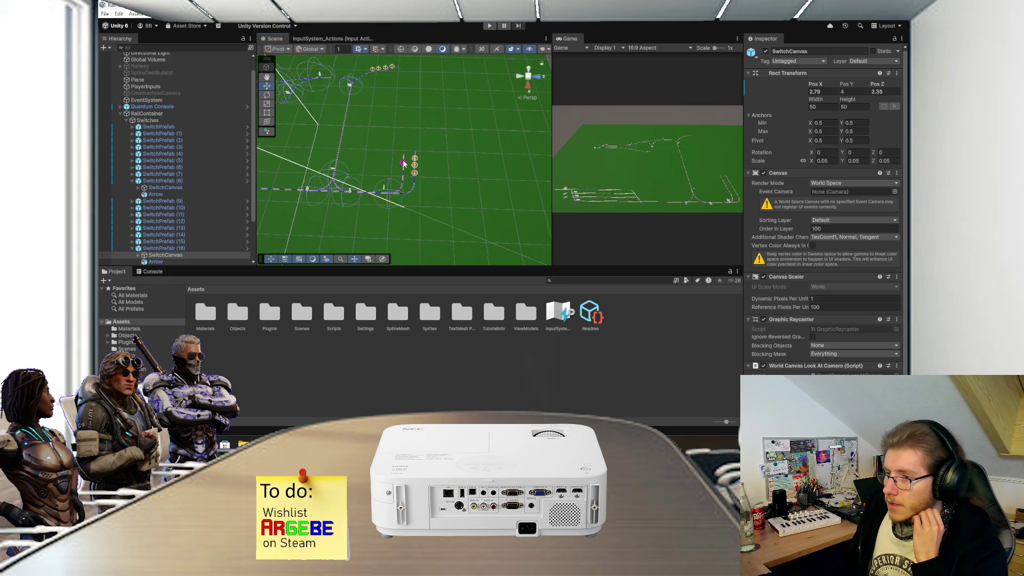
click(132, 181)
click(133, 235)
click(489, 26)
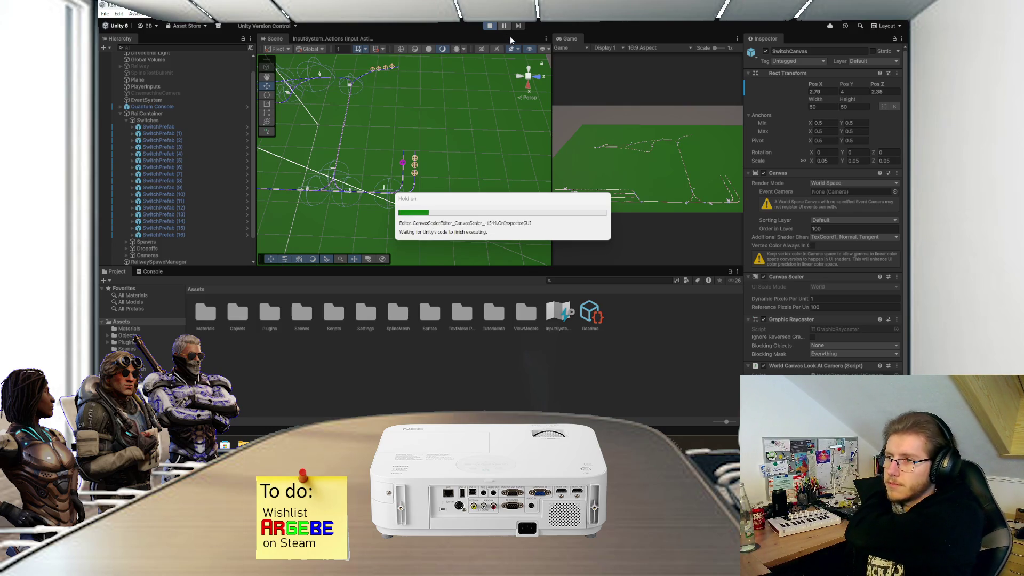
double_click(576, 40)
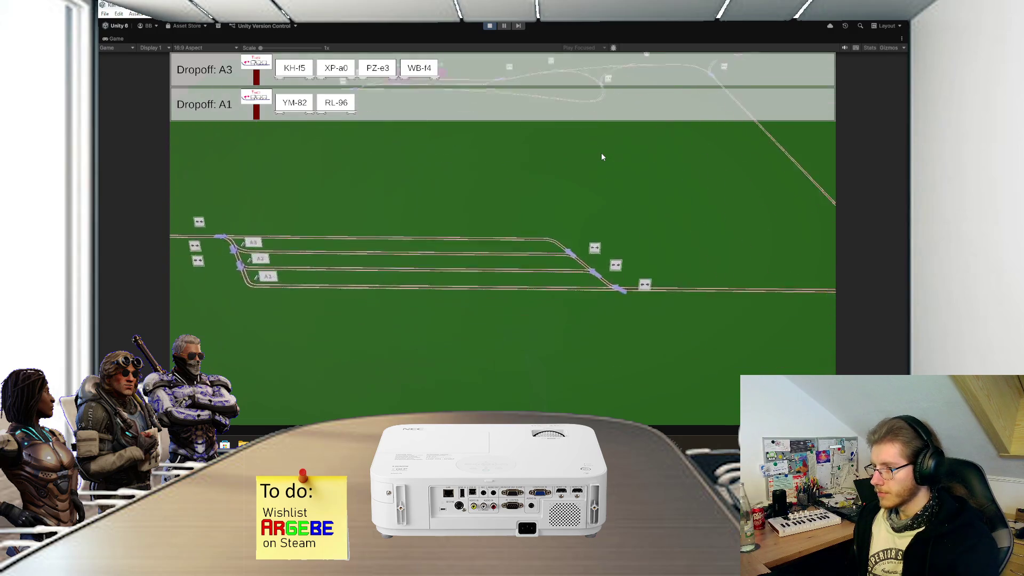
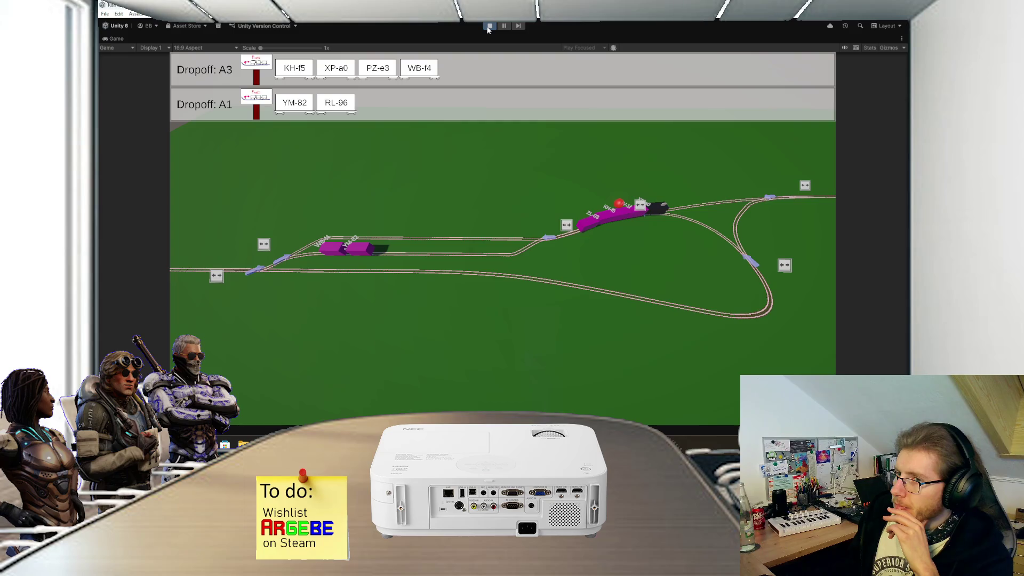
- Exit Play mode and bring EngineScript.cs in Visual Studio back to the front
click(488, 27)
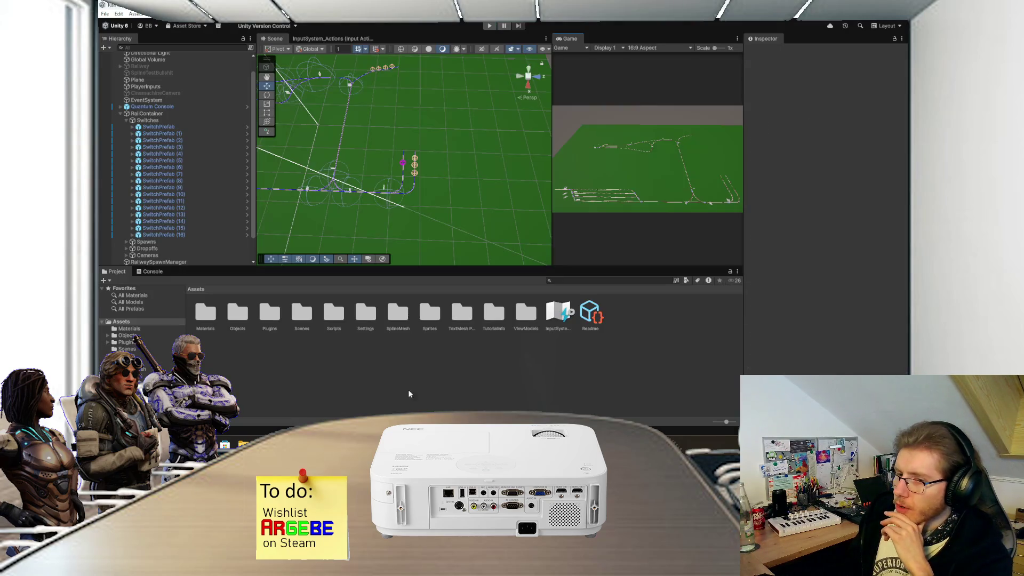
key(alt+Tab)
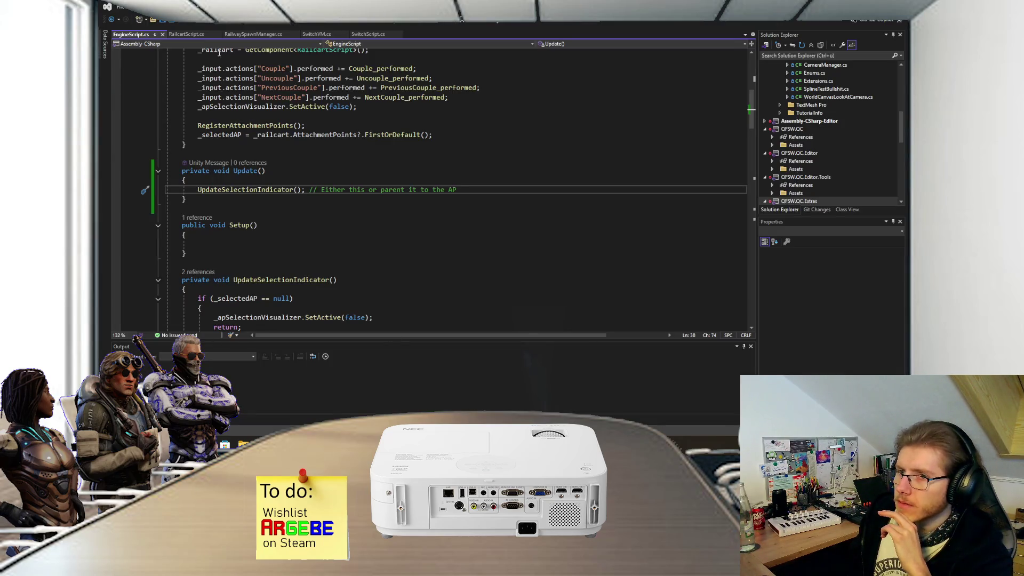
- Delete the Debug.Log line from UpdateArrow in SwitchScript.cs, then return to Unity
click(368, 33)
scroll(319, 283, down, 10)
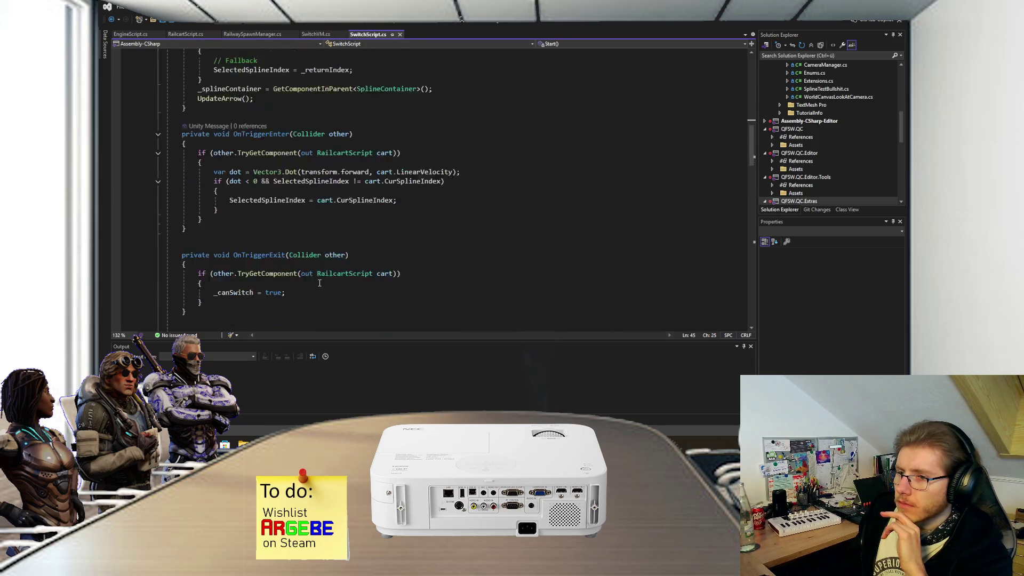
scroll(319, 283, down, 14)
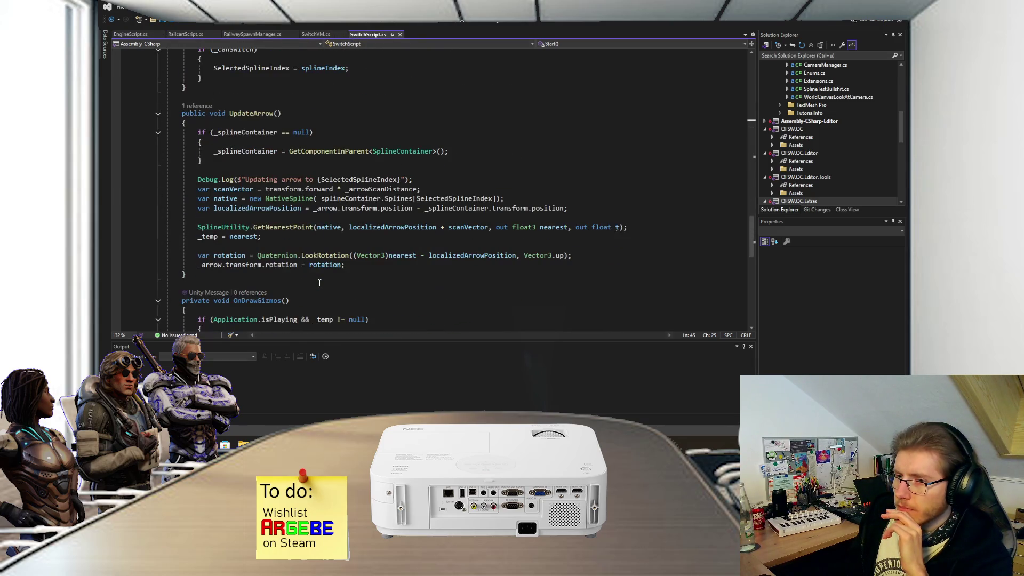
drag(420, 174, 425, 175)
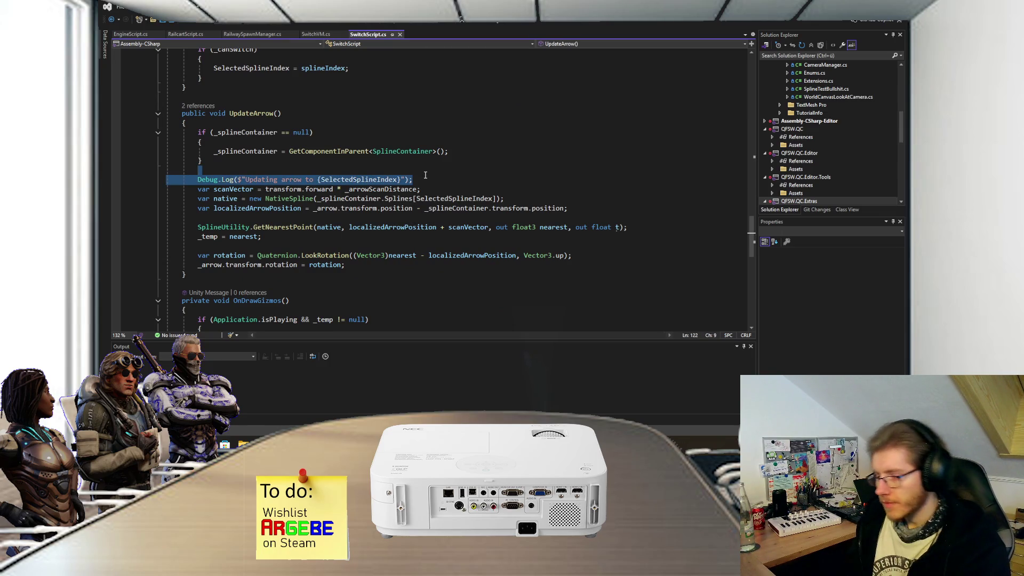
key(Delete)
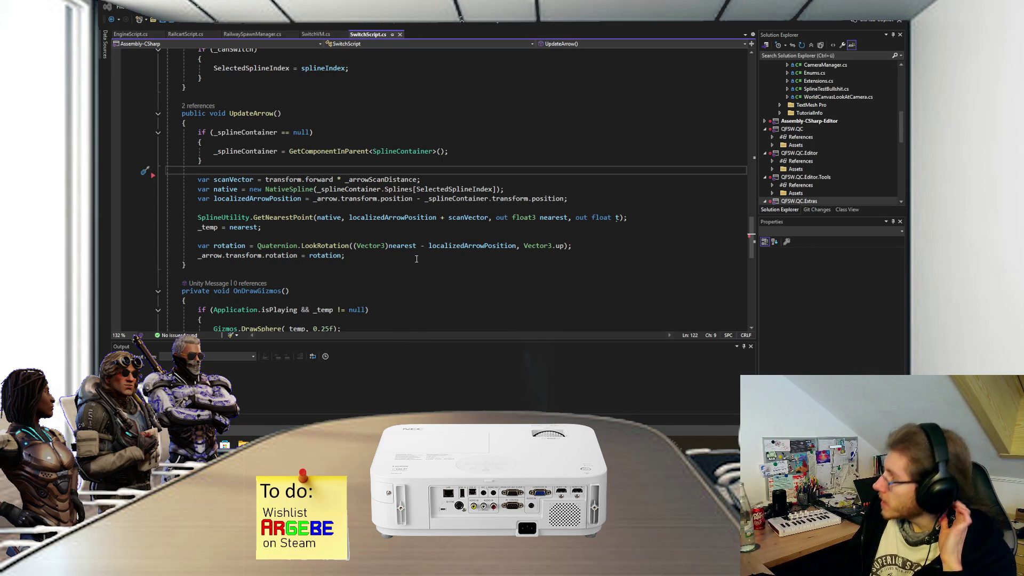
key(alt+Tab)
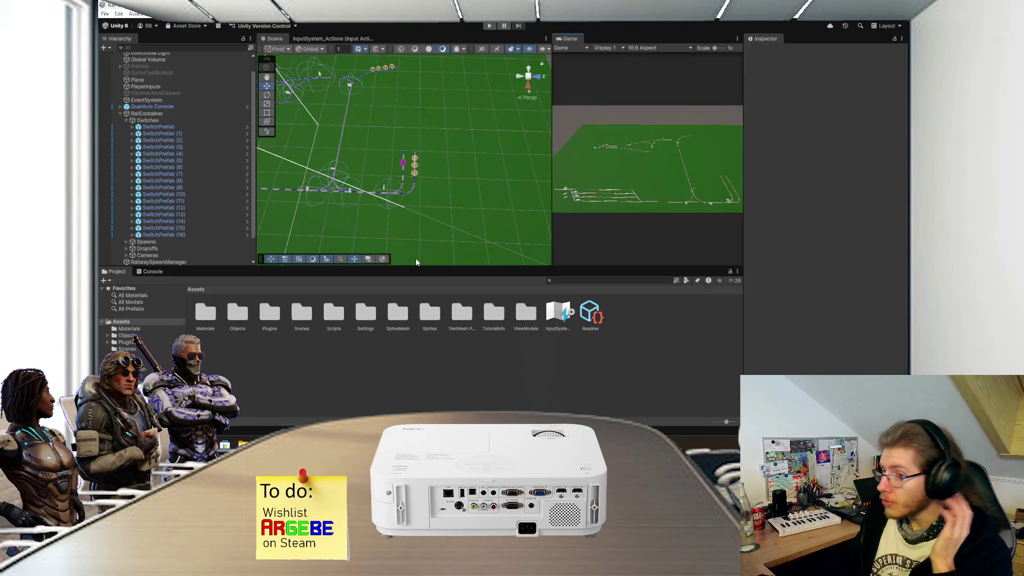
- Frame the Arrow of SwitchPrefab (14) against its rails in the Scene view, then return to the script
scroll(488, 186, up, 5)
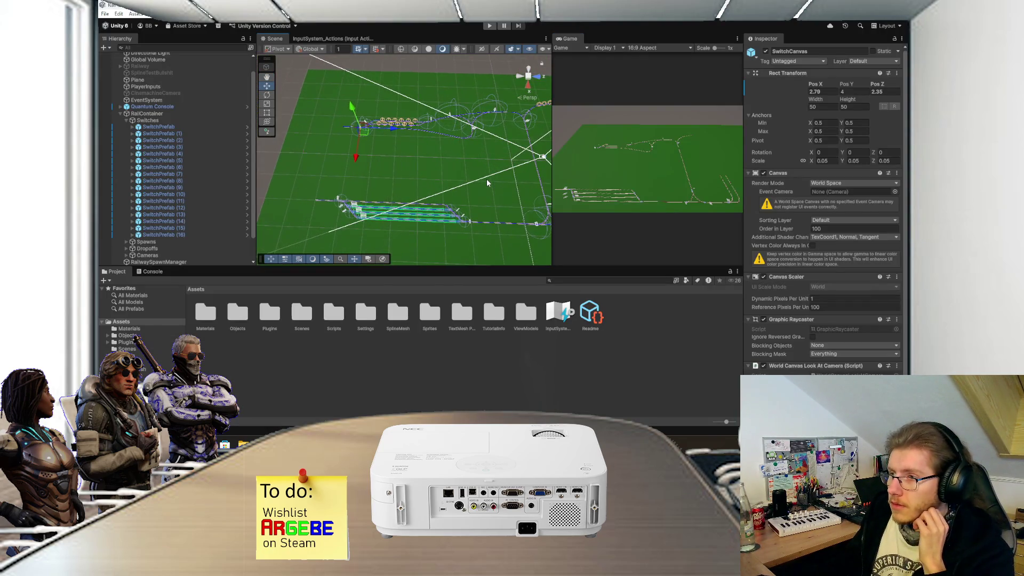
scroll(437, 174, up, 5)
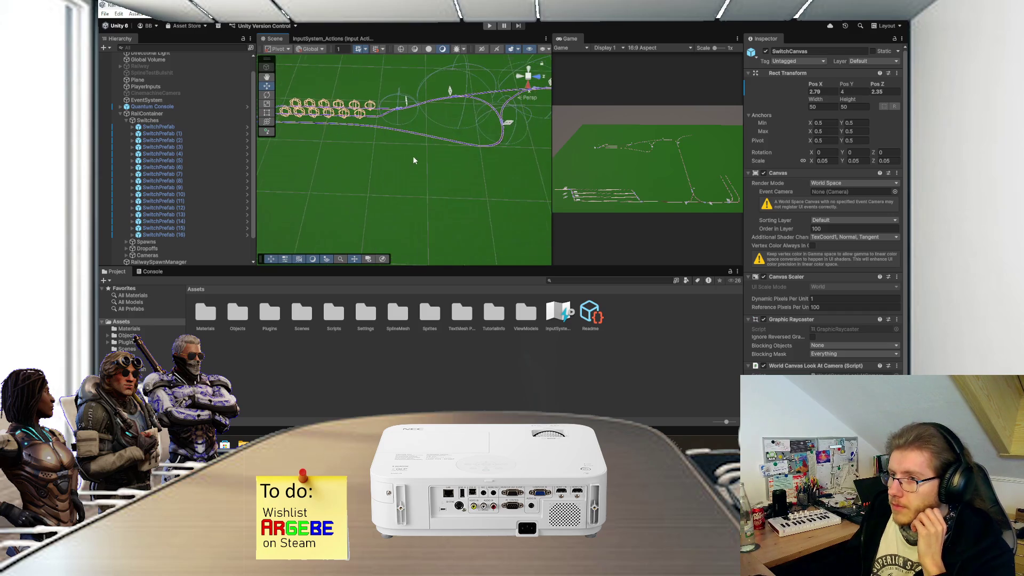
click(389, 202)
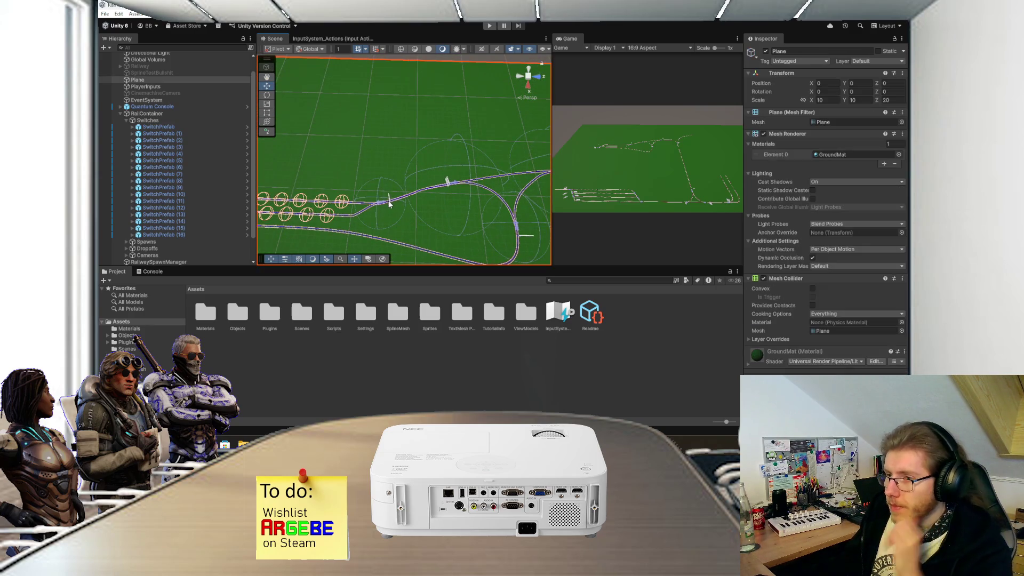
click(382, 204)
scroll(441, 205, up, 5)
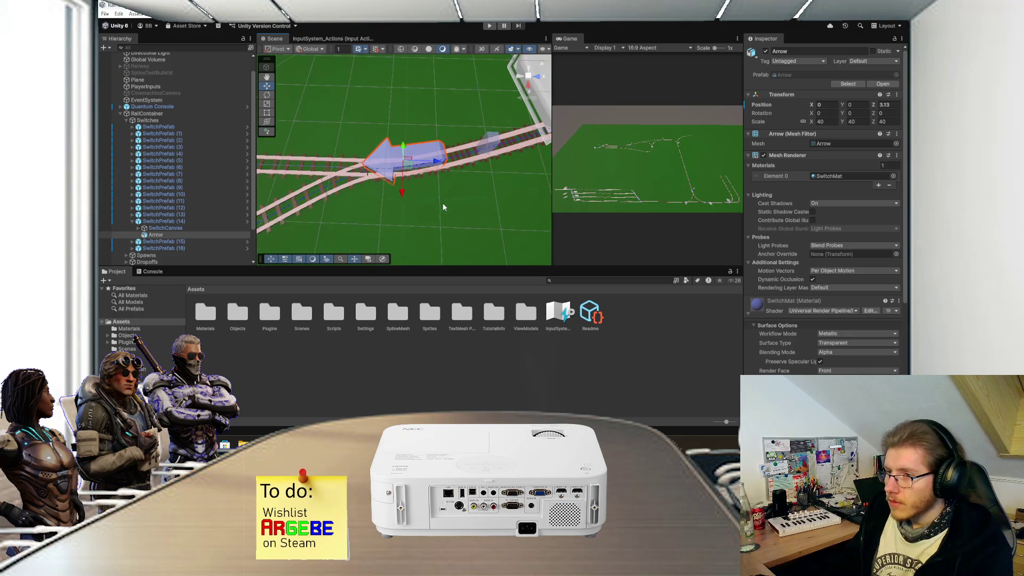
mouse_move(375, 188)
mouse_down()
mouse_move(403, 179)
mouse_move(365, 202)
mouse_up()
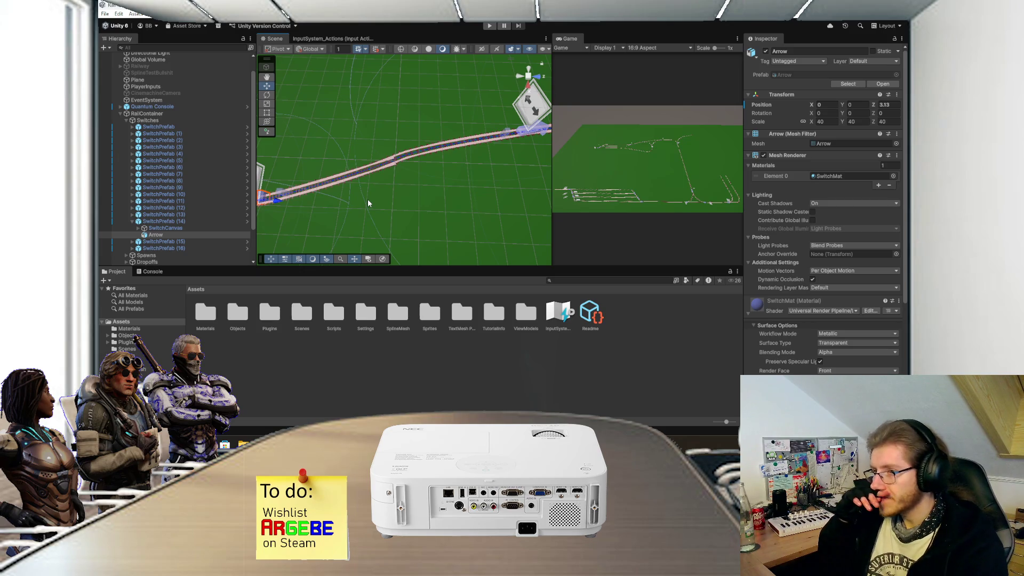
key(f)
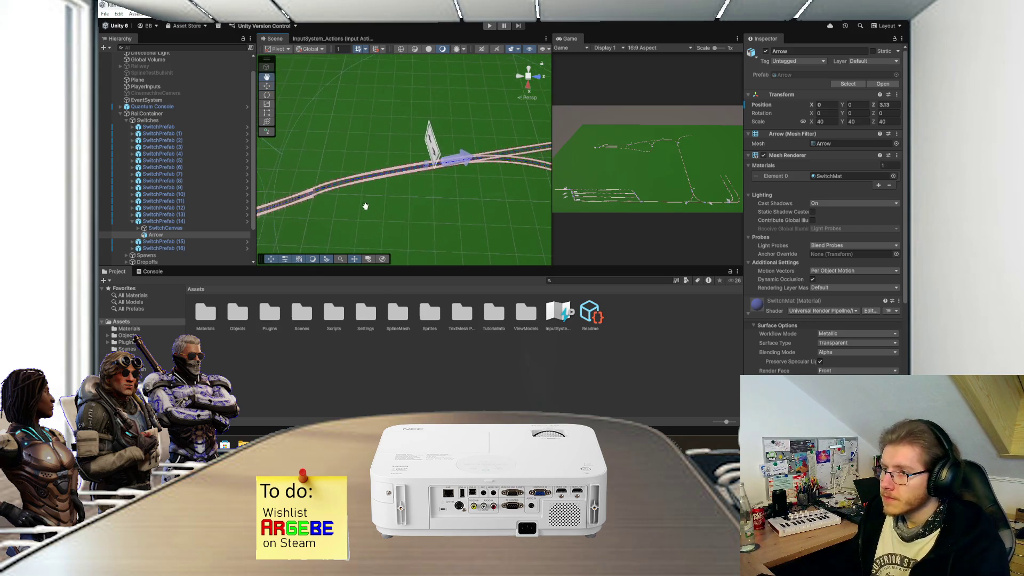
mouse_move(440, 181)
mouse_down()
mouse_move(431, 149)
mouse_move(458, 162)
mouse_up()
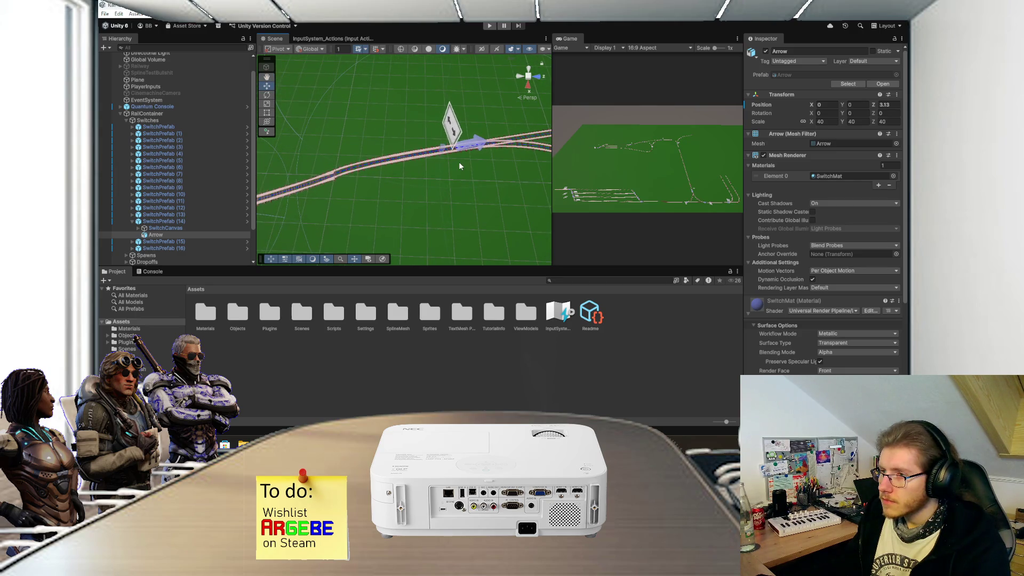
click(416, 444)
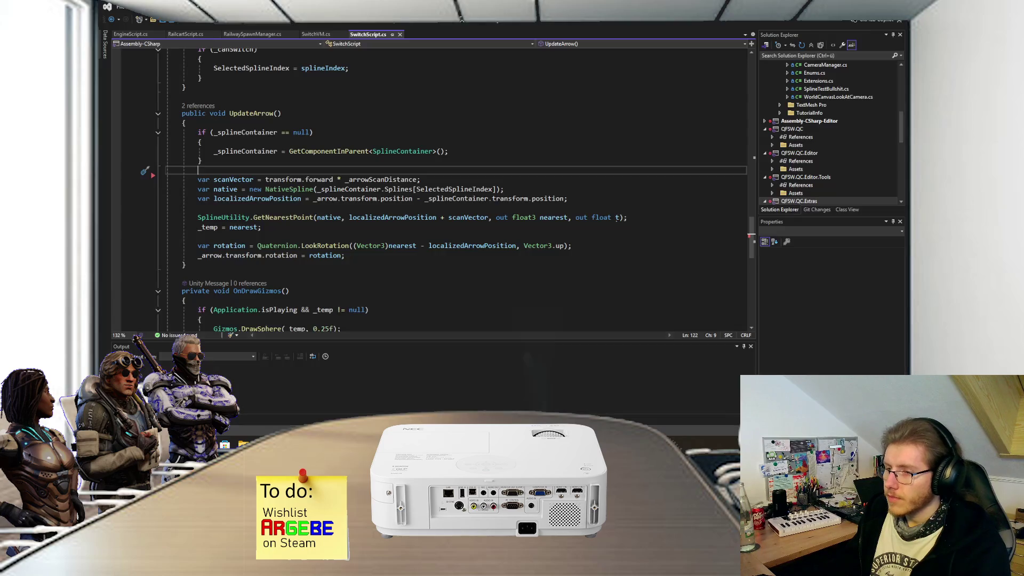
- Review OnTriggerExit, OnTriggerStay and SelectNextSplineIndex in SwitchScript.cs, then start Play mode in Unity
scroll(344, 197, down, 15)
scroll(344, 197, up, 12)
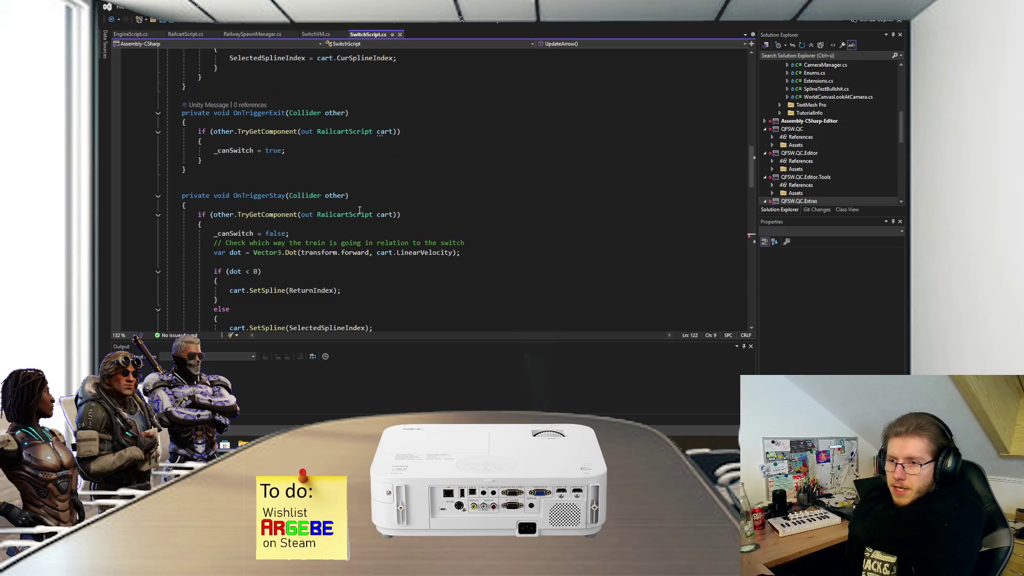
scroll(359, 209, down, 1)
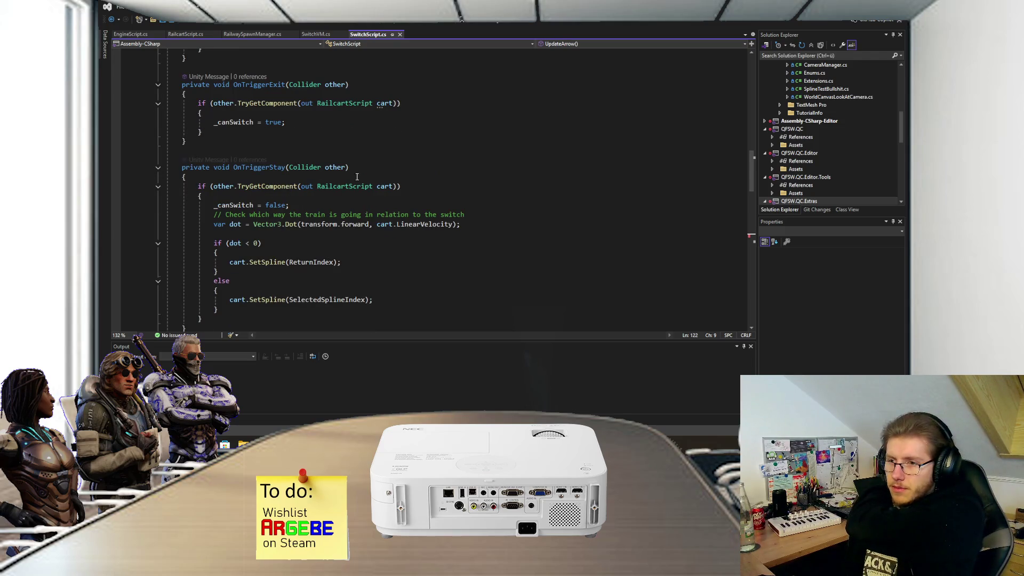
scroll(466, 160, down, 2)
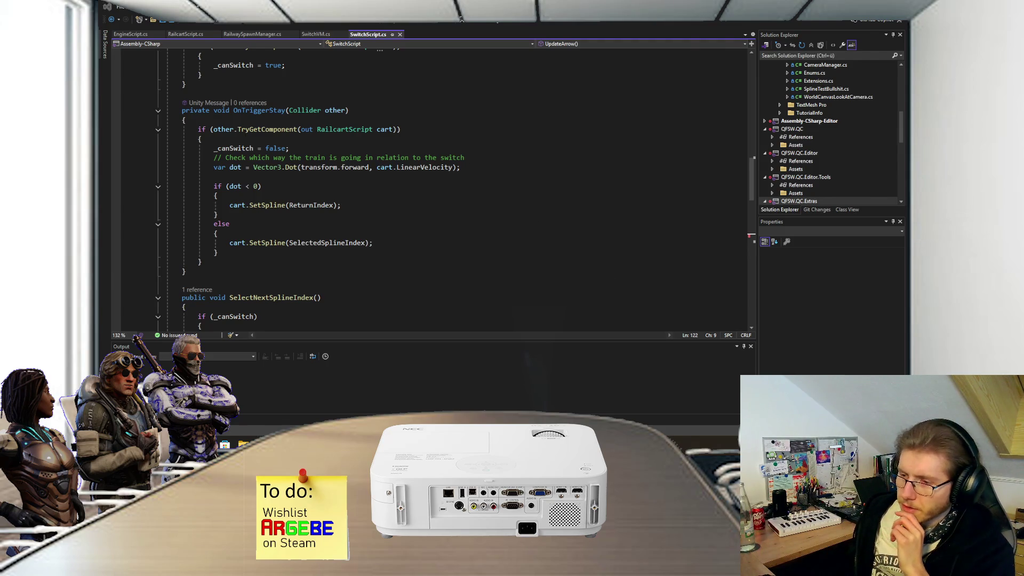
key(alt+Tab)
click(491, 26)
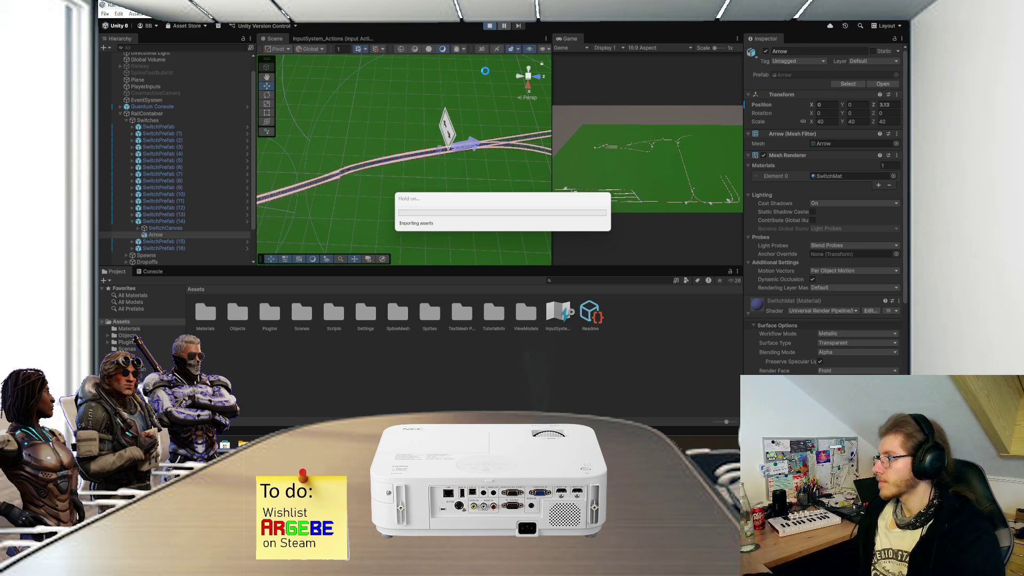
- Maximize and zoom the Game view, then flip two track switches to check their arrows
double_click(570, 39)
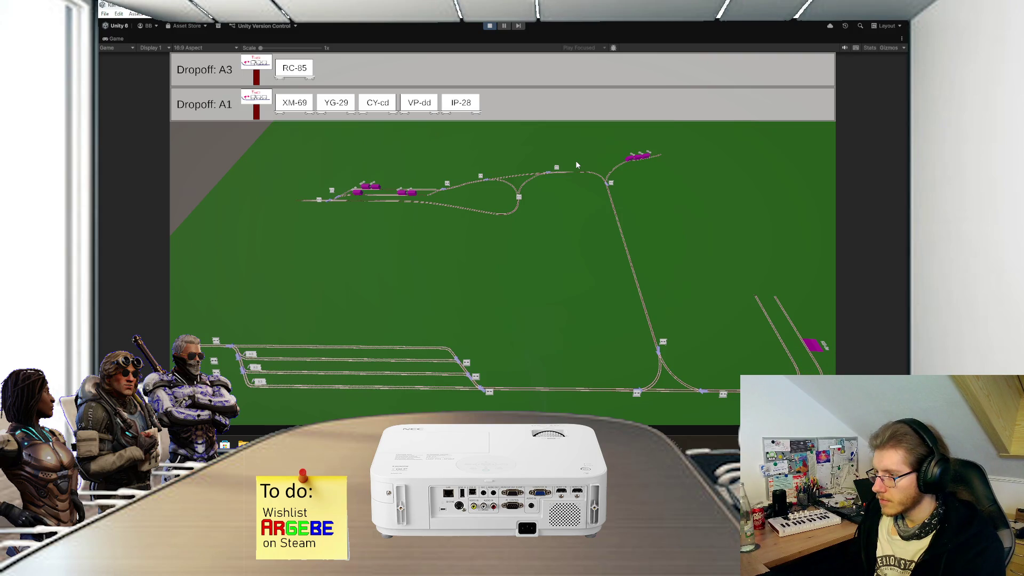
scroll(755, 347, up, 3)
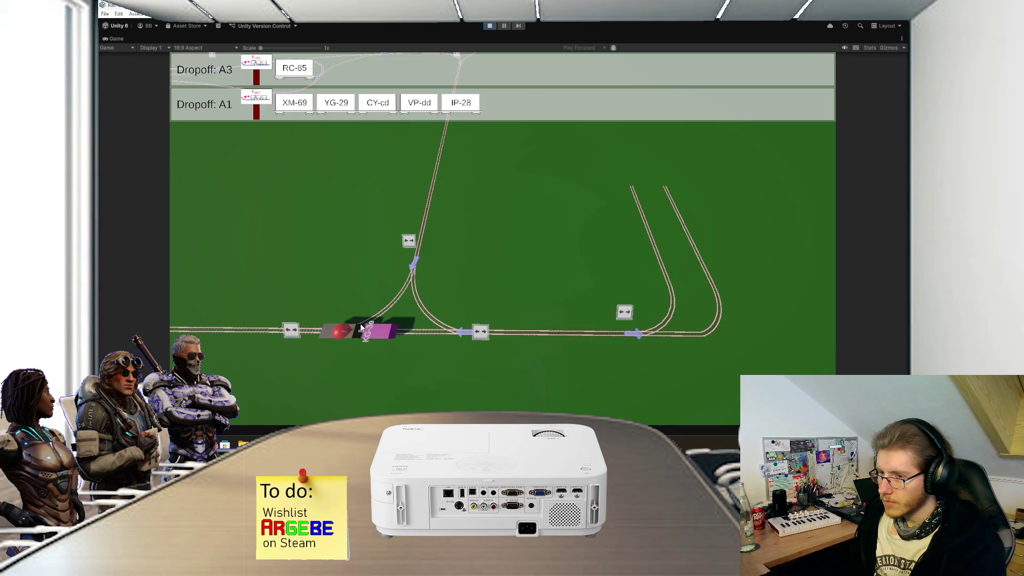
click(299, 332)
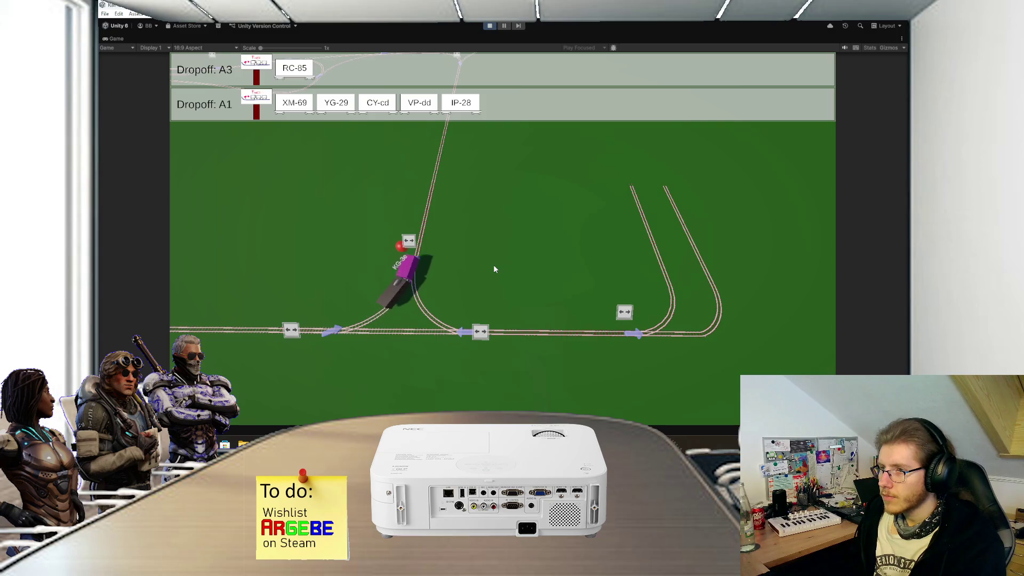
click(633, 258)
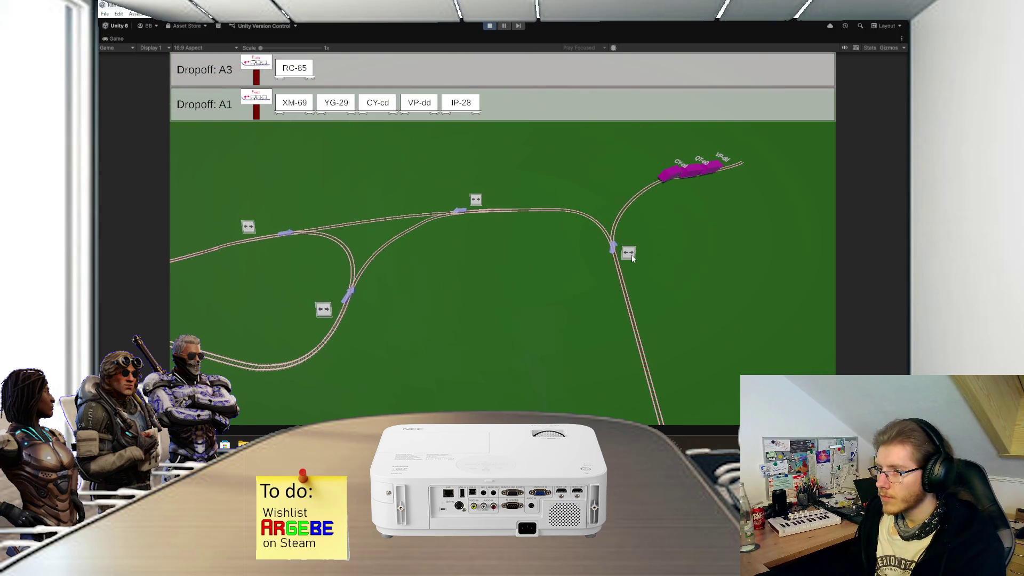